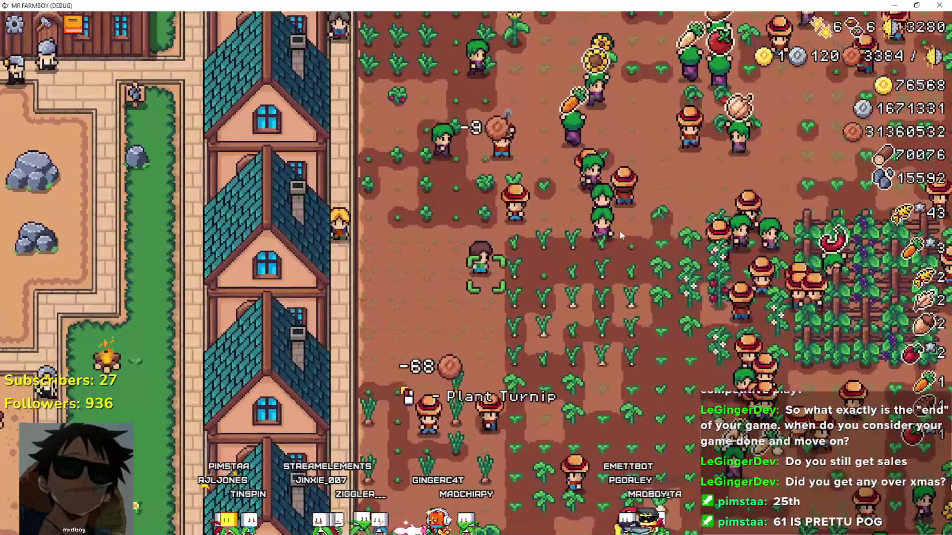
Insert a new line 487 in _work_on_crop's empty-crops branch for an item_request NOTHING check.
{"action": "key", "text": "alt+Tab"}
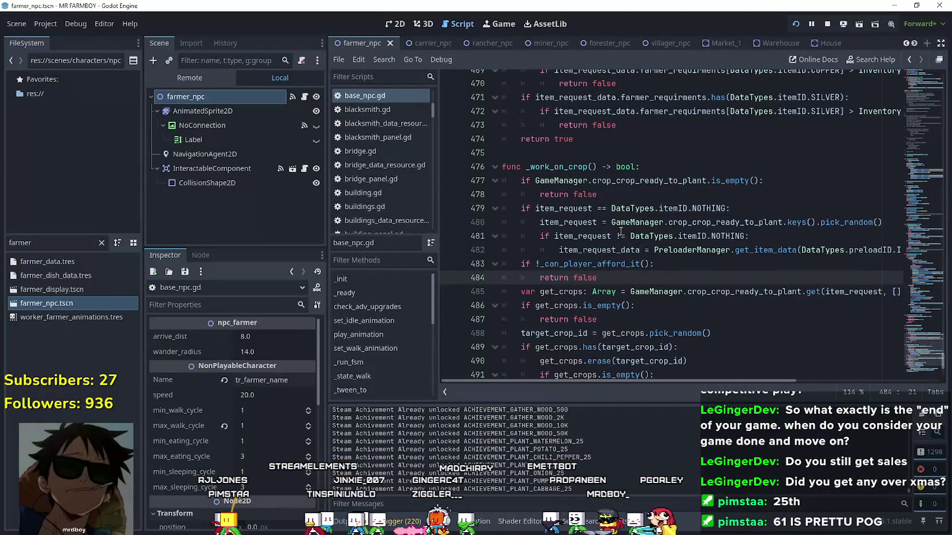
{"action": "left_click", "coordinate": [617, 322]}
{"action": "scroll", "coordinate": [664, 311], "scroll_direction": "down", "scroll_amount": 1}
{"action": "left_click_drag", "start_coordinate": [725, 167], "coordinate": [535, 167]}
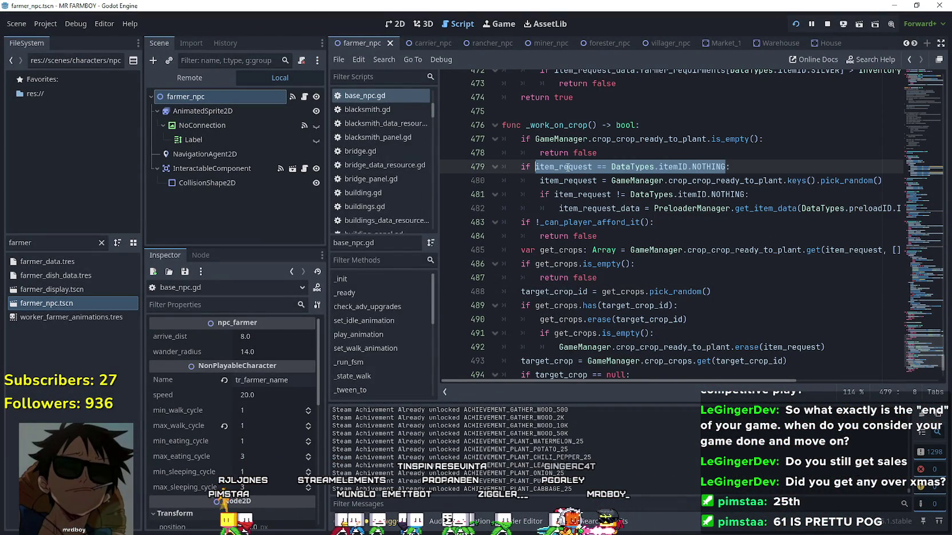
{"action": "left_click", "coordinate": [654, 263]}
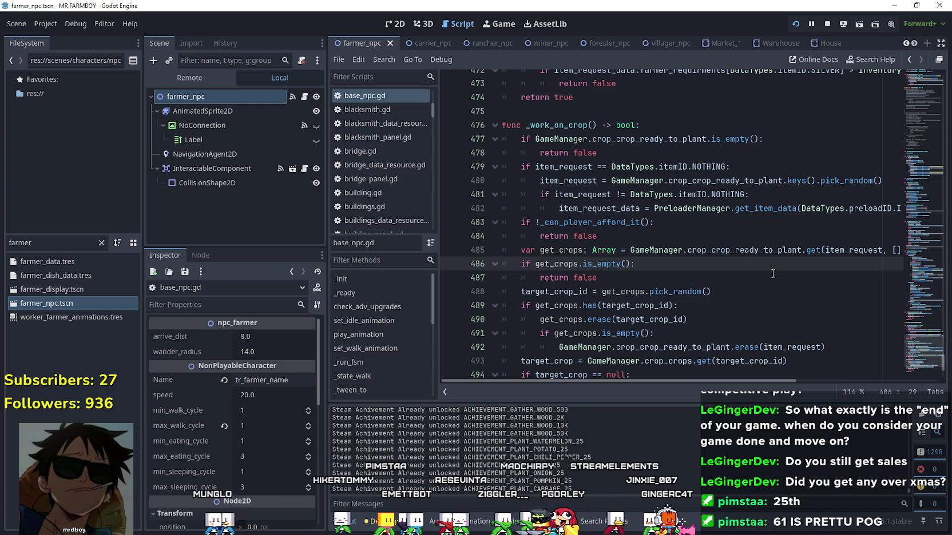
{"action": "key", "text": "Return"}
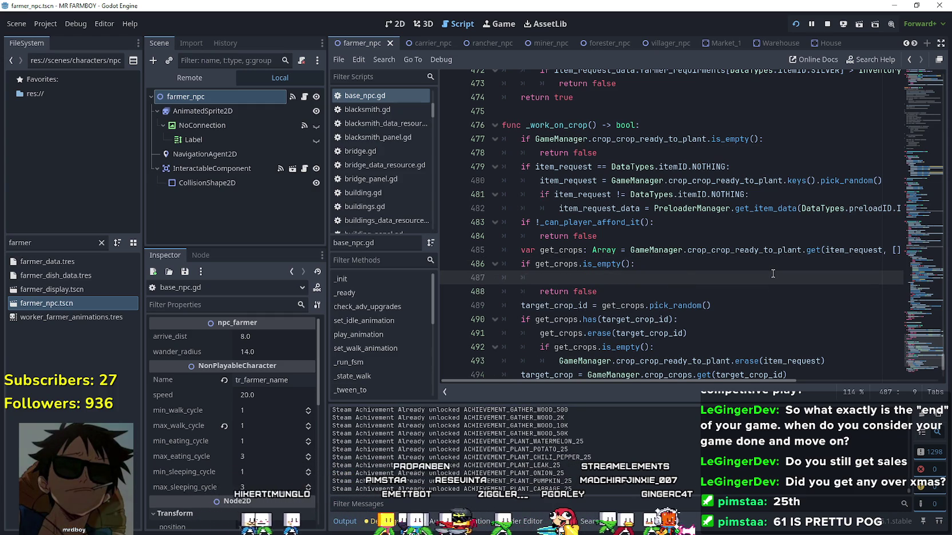
{"action": "type", "text": "item_request == DataTypes.itemID.NOTHING"}
{"action": "scroll", "coordinate": [771, 273], "scroll_direction": "down", "scroll_amount": 1}
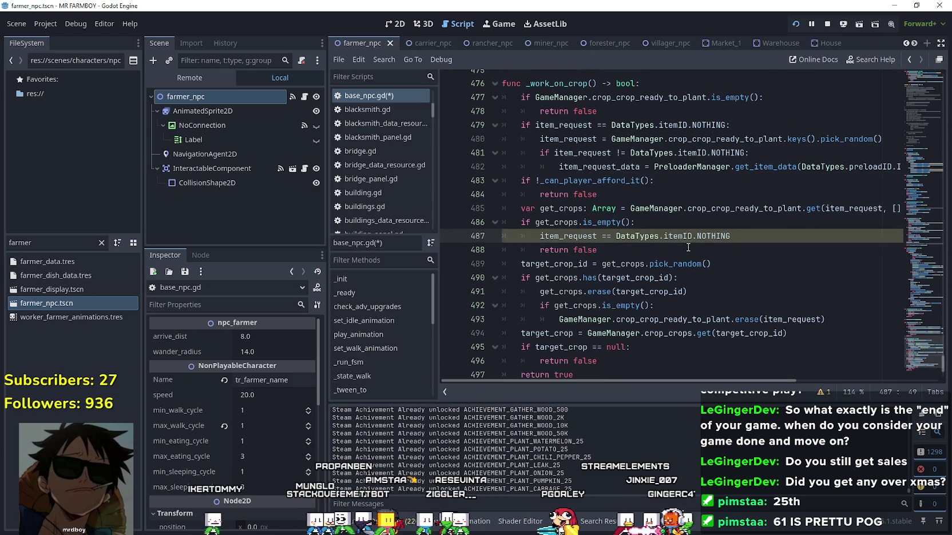
{"action": "left_click", "coordinate": [699, 254]}
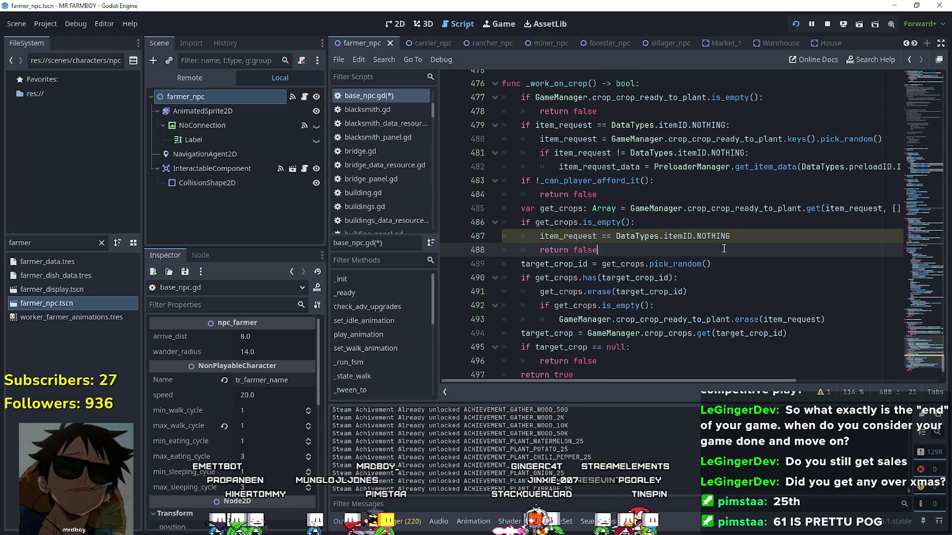
{"action": "scroll", "coordinate": [723, 249], "scroll_direction": "down", "scroll_amount": 1}
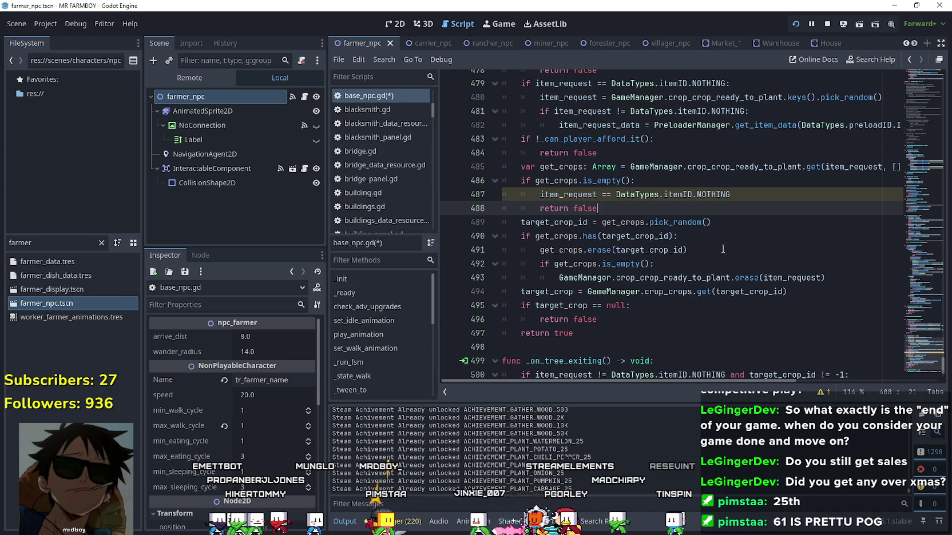
{"action": "left_click", "coordinate": [723, 250]}
{"action": "scroll", "coordinate": [723, 250], "scroll_direction": "up", "scroll_amount": 1}
{"action": "left_click", "coordinate": [749, 237]}
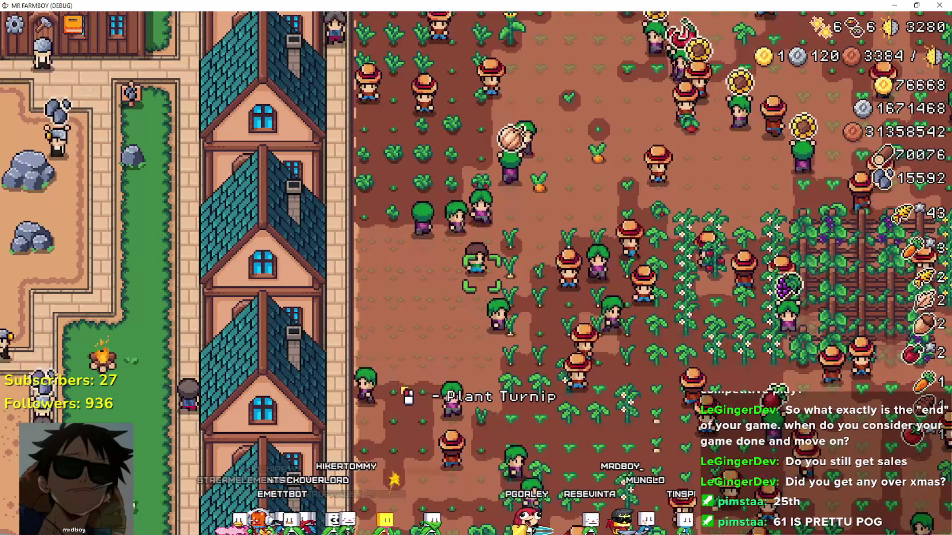
Delete the added item_request line 487 from _work_on_crop's empty-crops branch.
{"action": "key", "text": "alt+Tab"}
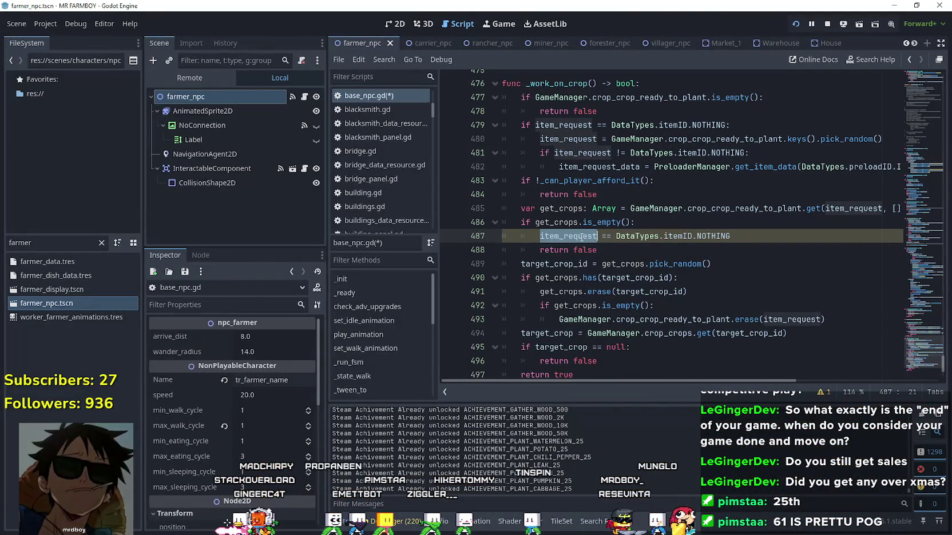
{"action": "left_click", "coordinate": [615, 249]}
{"action": "scroll", "coordinate": [638, 276], "scroll_direction": "up", "scroll_amount": 1}
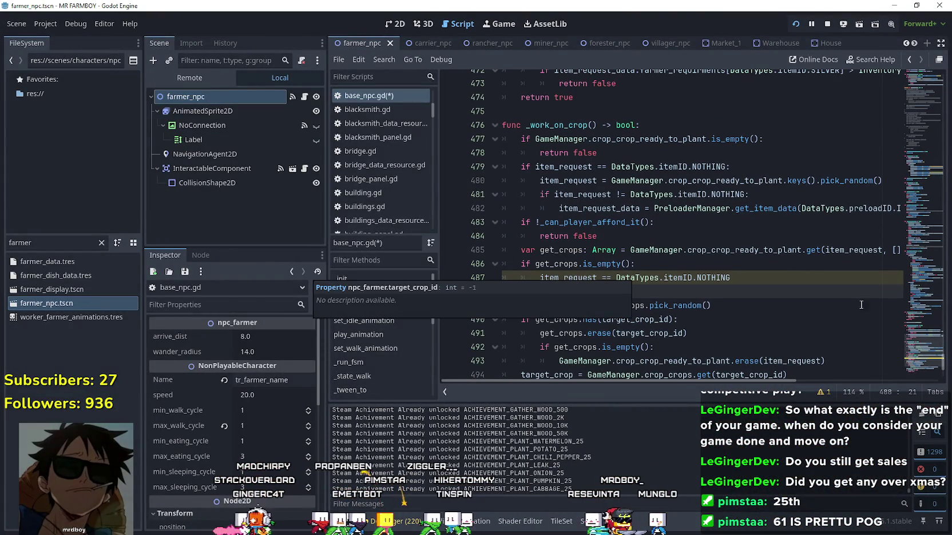
{"action": "left_click_drag", "start_coordinate": [737, 279], "coordinate": [468, 274]}
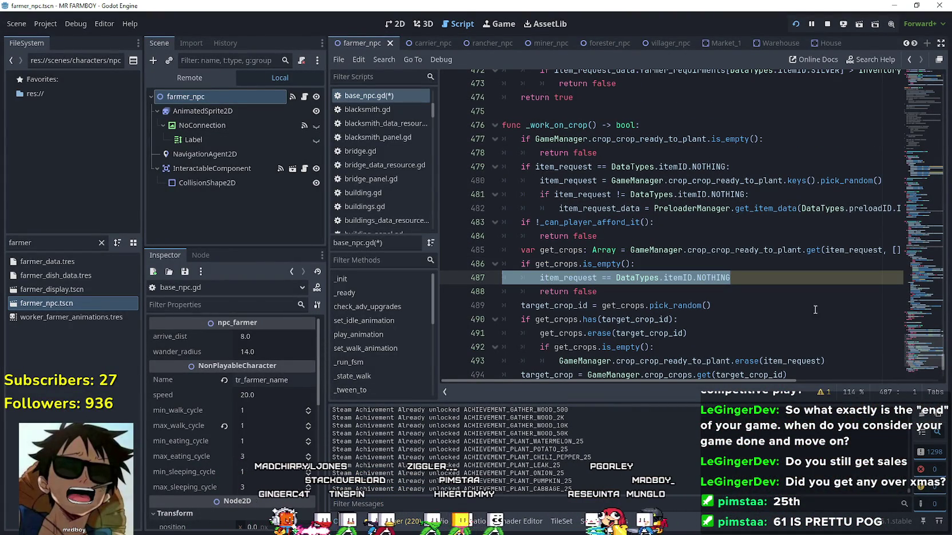
{"action": "key", "text": "BackSpace"}
{"action": "key", "text": "BackSpace"}
{"action": "key", "text": "Up"}
{"action": "key", "text": "Up"}
{"action": "key", "text": "Up"}
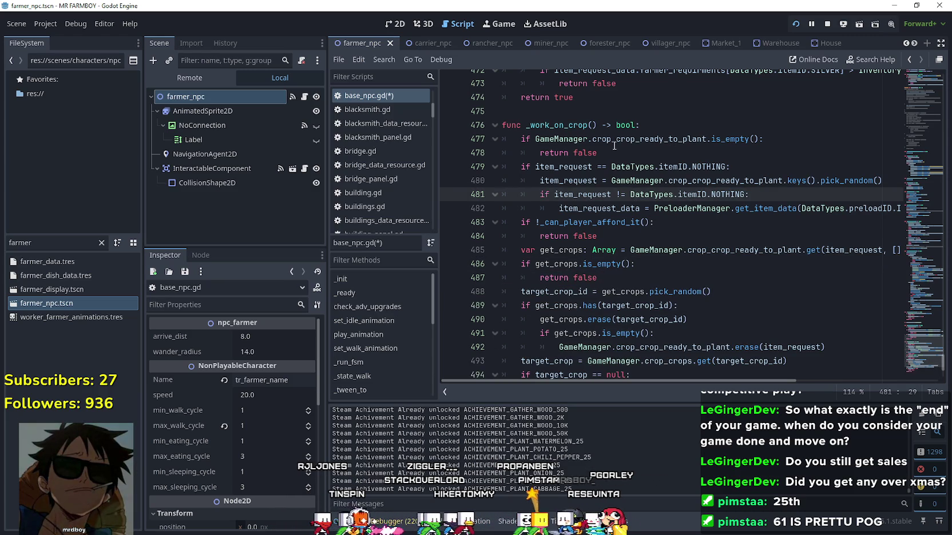
Review the is_empty check on line 486, then return to the running game.
{"action": "left_click", "coordinate": [613, 144]}
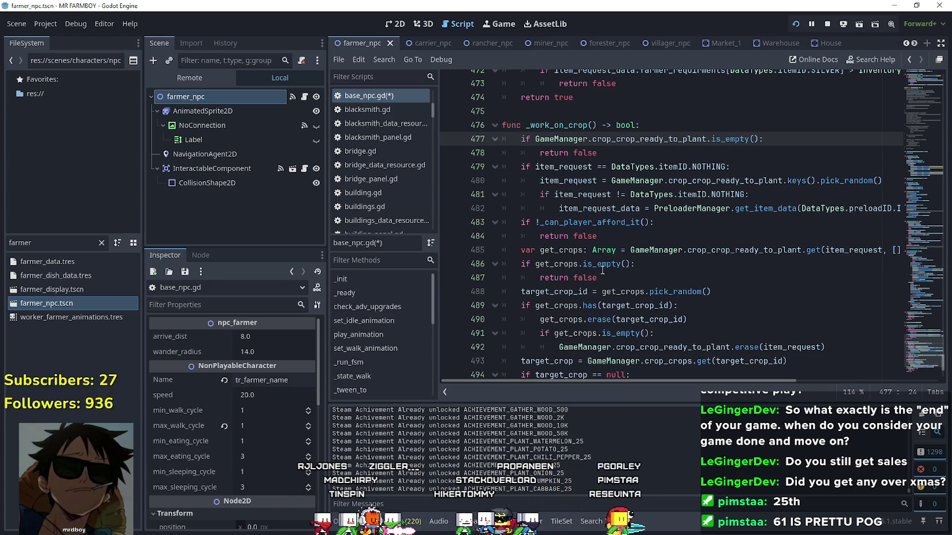
{"action": "scroll", "coordinate": [601, 271], "scroll_direction": "down", "scroll_amount": 1}
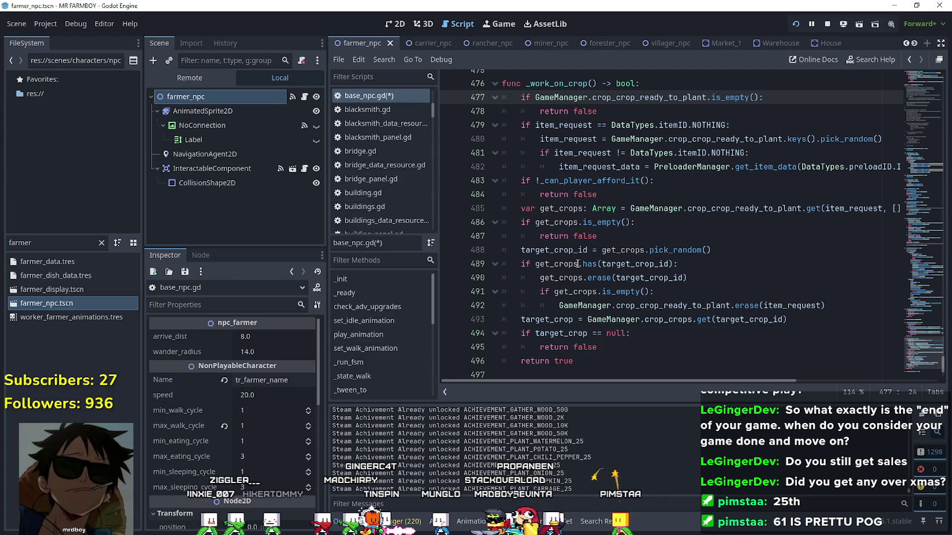
{"action": "mouse_move", "coordinate": [555, 247]}
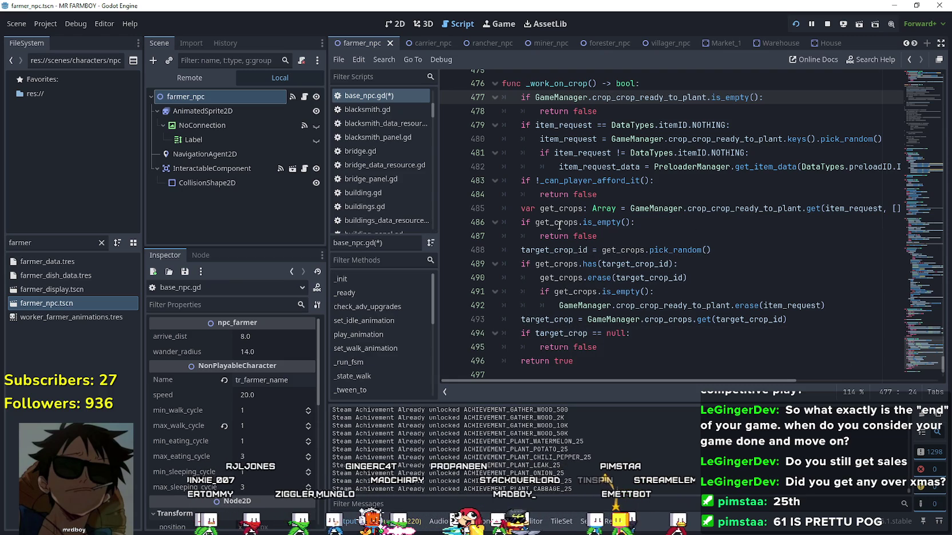
{"action": "left_click", "coordinate": [597, 224]}
{"action": "key", "text": "alt+Tab"}
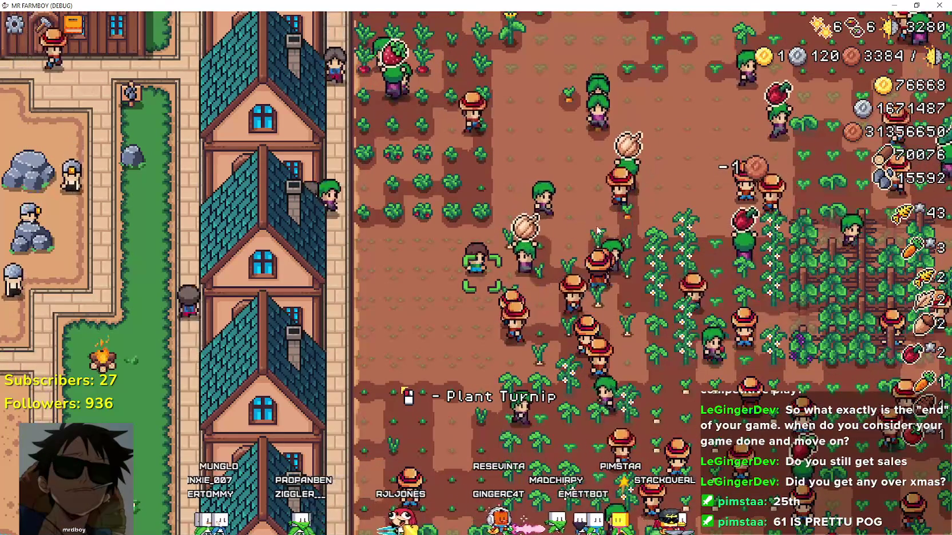
Walk the farmer east and south to water the cabbage tile, then return to Godot.
{"action": "key", "text": "d"}
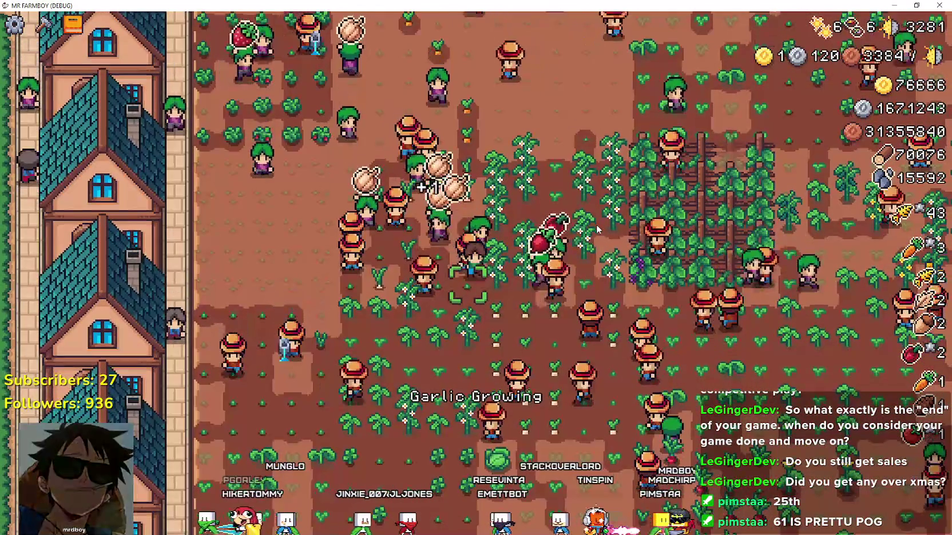
{"action": "key", "text": "s"}
{"action": "key", "text": "d"}
{"action": "key", "text": "s"}
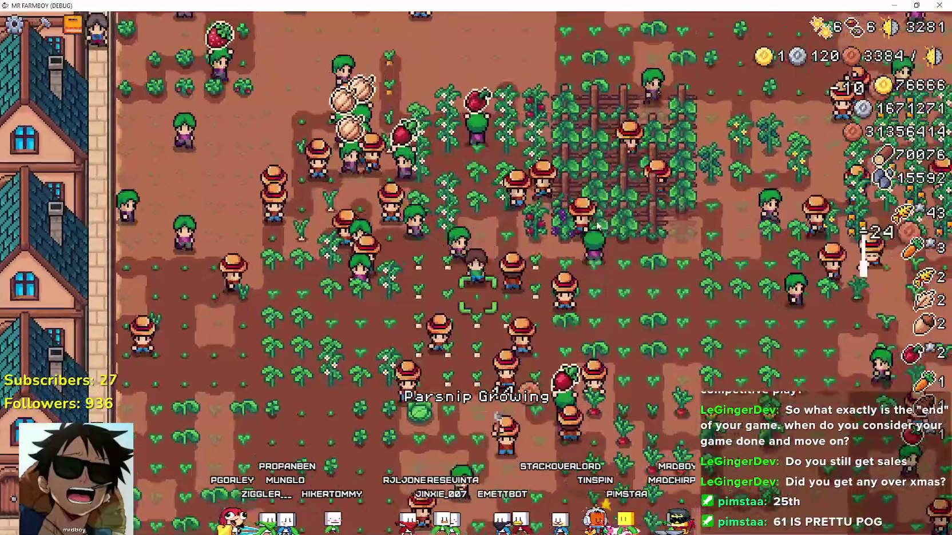
{"action": "key", "text": "space"}
{"action": "key", "text": "s"}
{"action": "key", "text": "a"}
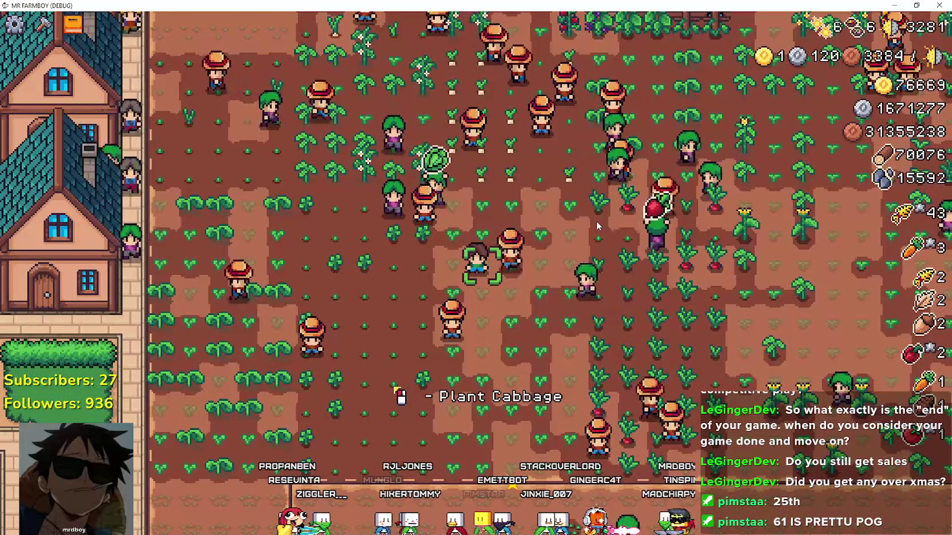
{"action": "key", "text": "alt+Tab"}
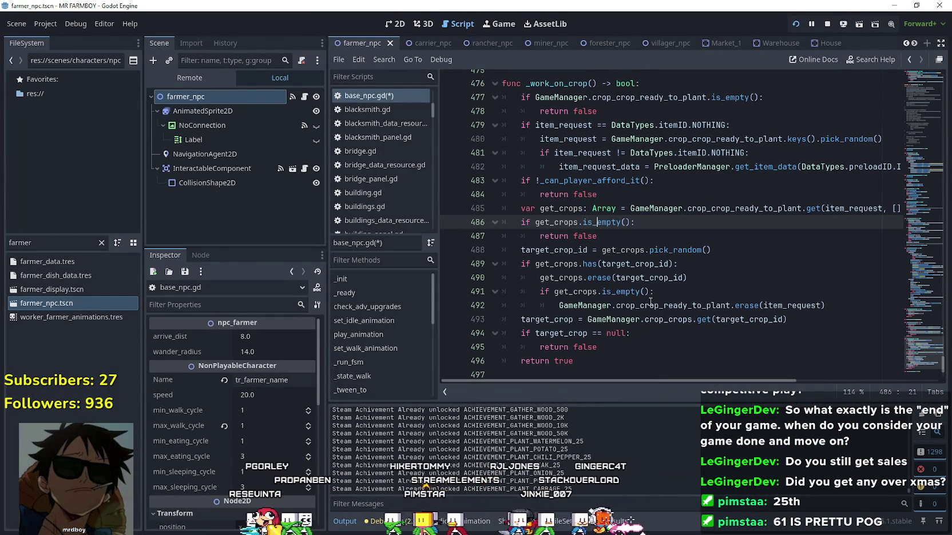
{"action": "left_click_drag", "start_coordinate": [745, 153], "coordinate": [573, 147]}
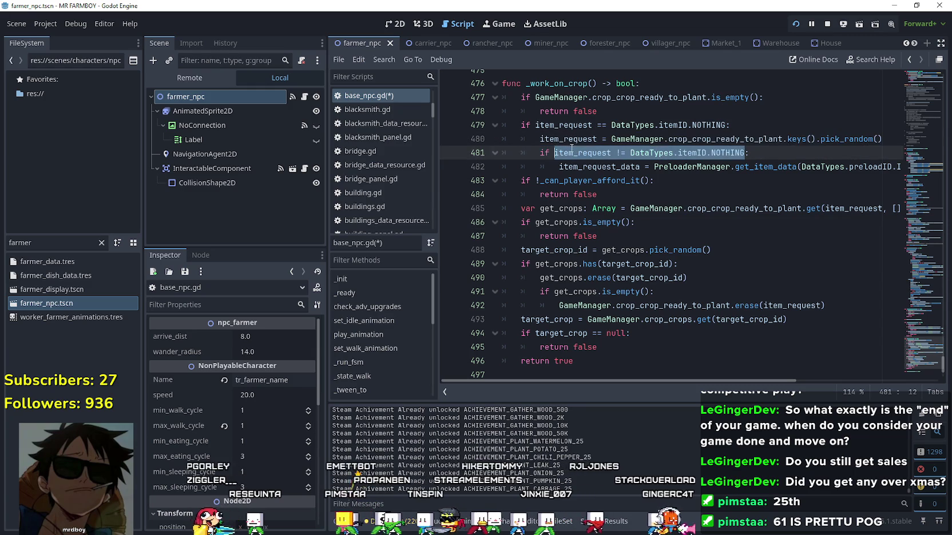
{"action": "scroll", "coordinate": [665, 222], "scroll_direction": "up", "scroll_amount": 1}
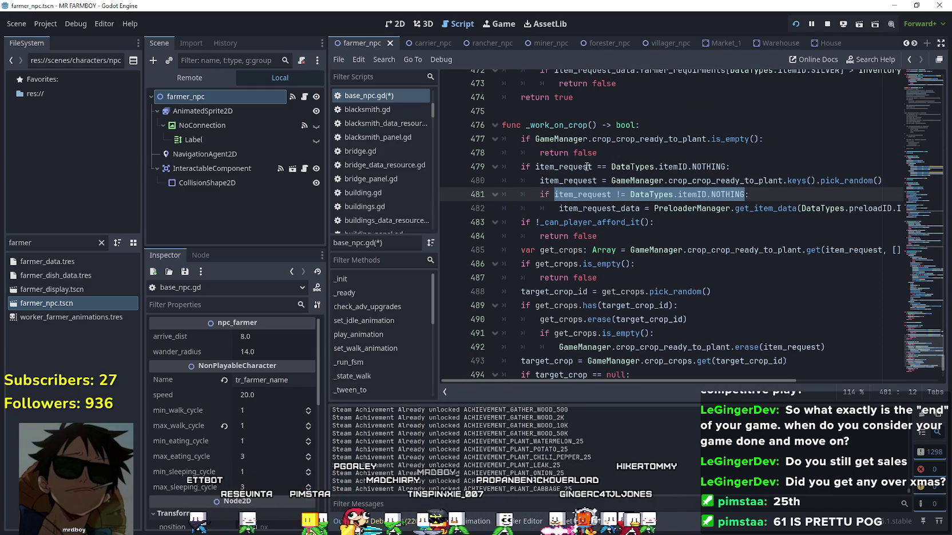
{"action": "left_click_drag", "start_coordinate": [587, 166], "coordinate": [647, 168]}
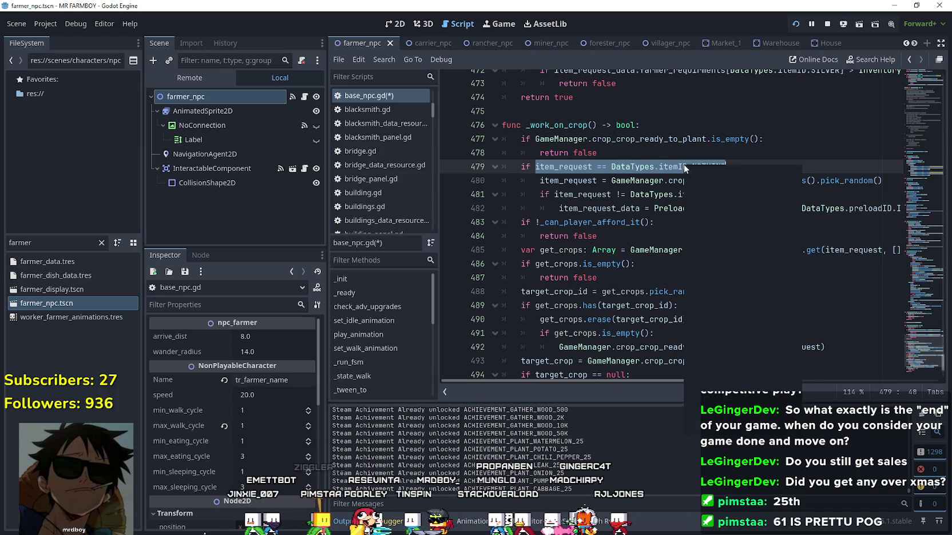
{"action": "scroll", "coordinate": [661, 252], "scroll_direction": "down", "scroll_amount": 1}
{"action": "left_click", "coordinate": [653, 220]}
{"action": "scroll", "coordinate": [654, 220], "scroll_direction": "up", "scroll_amount": 5}
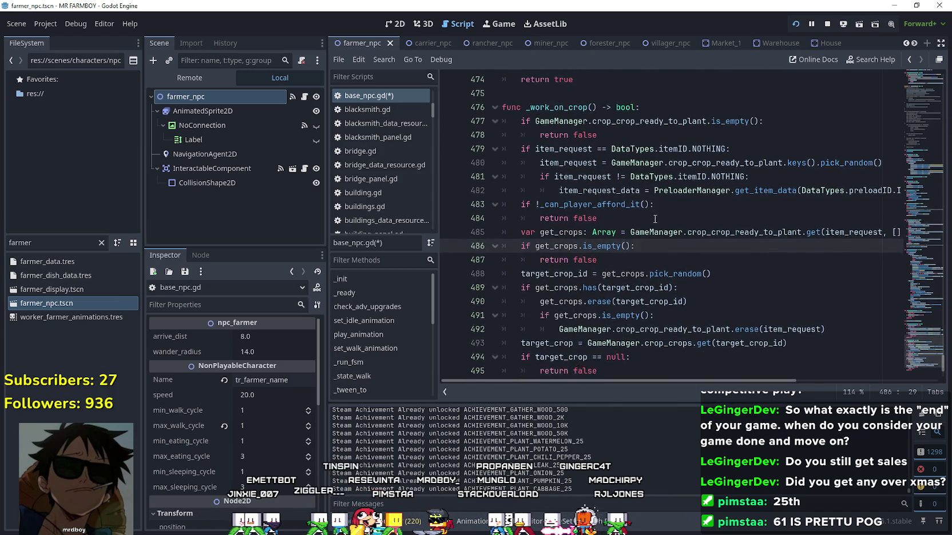
{"action": "mouse_move", "coordinate": [915, 346]}
{"action": "left_mouse_down"}
{"action": "mouse_move", "coordinate": [899, 150]}
{"action": "mouse_move", "coordinate": [917, 336]}
{"action": "left_mouse_up"}
Insert and remove a blank line after set_state on line 453 in the WANDER branch.
{"action": "left_click", "coordinate": [773, 267]}
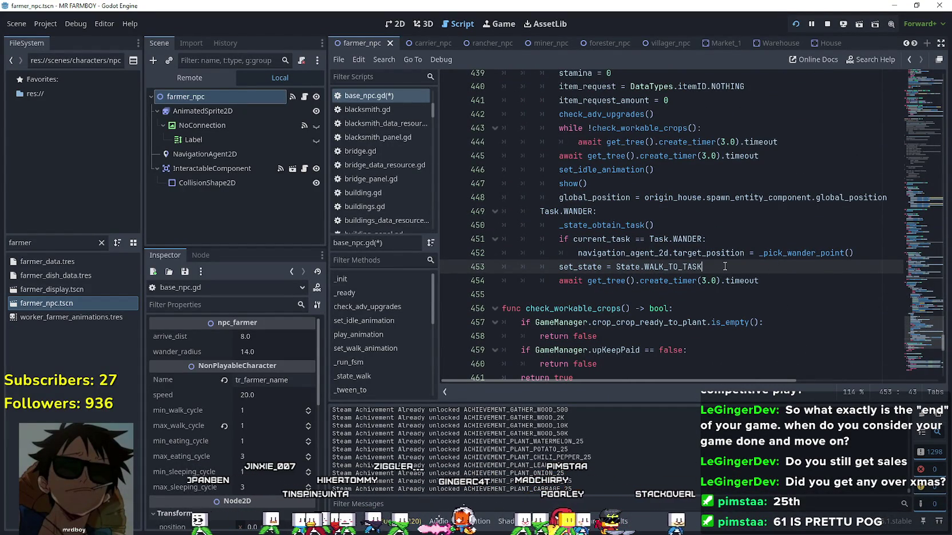
{"action": "key", "text": "Return"}
{"action": "type", "text": "item_request == DataTypes.itemID.NOTHING"}
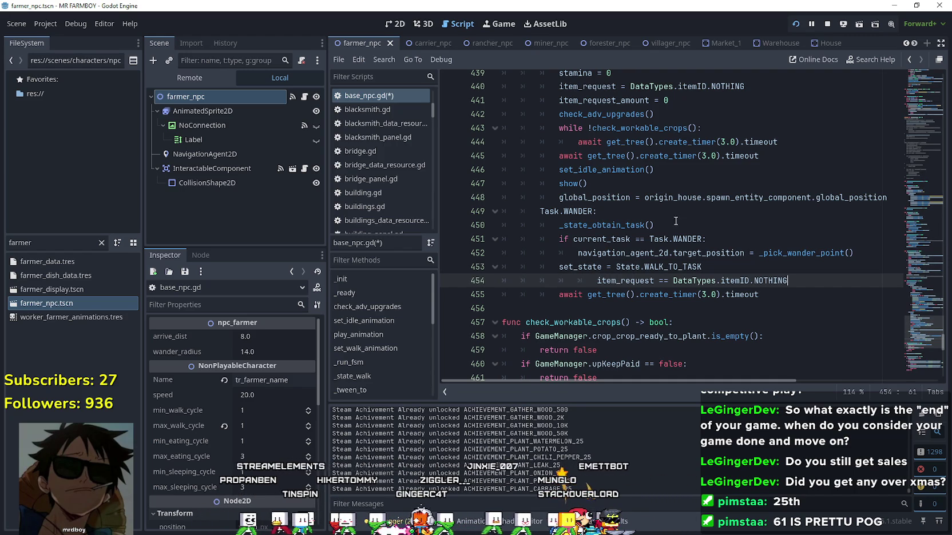
{"action": "left_click", "coordinate": [597, 274]}
{"action": "key", "text": "BackSpace"}
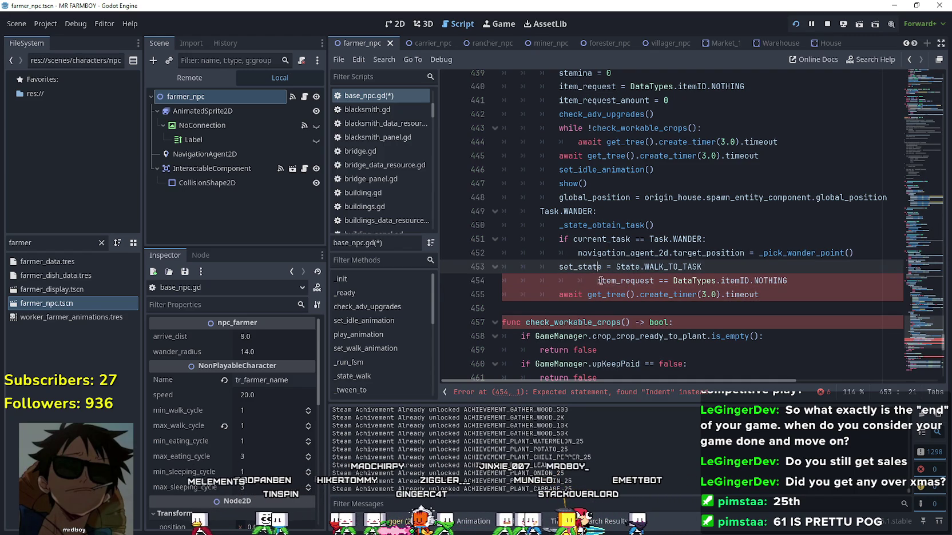
{"action": "left_click", "coordinate": [598, 280]}
{"action": "left_click", "coordinate": [773, 275]}
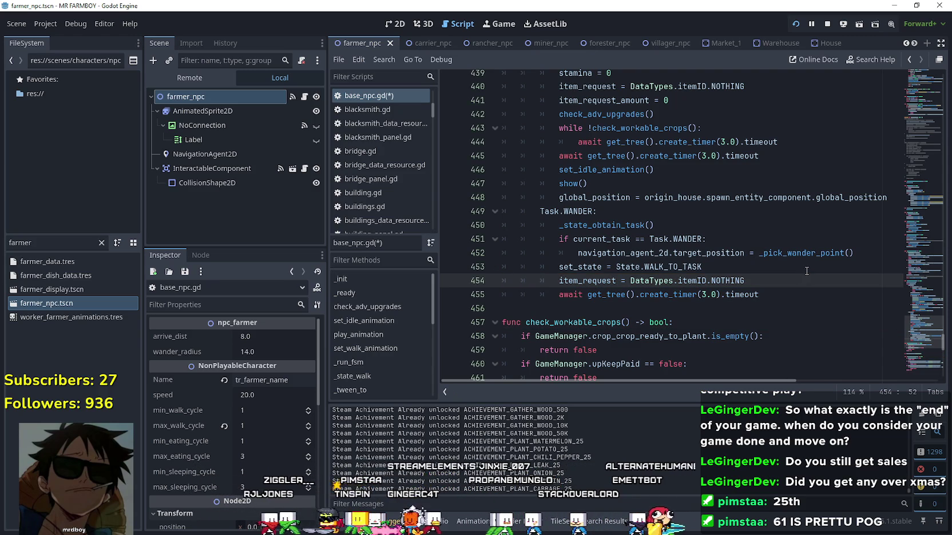
{"action": "scroll", "coordinate": [528, 257], "scroll_direction": "up", "scroll_amount": 3}
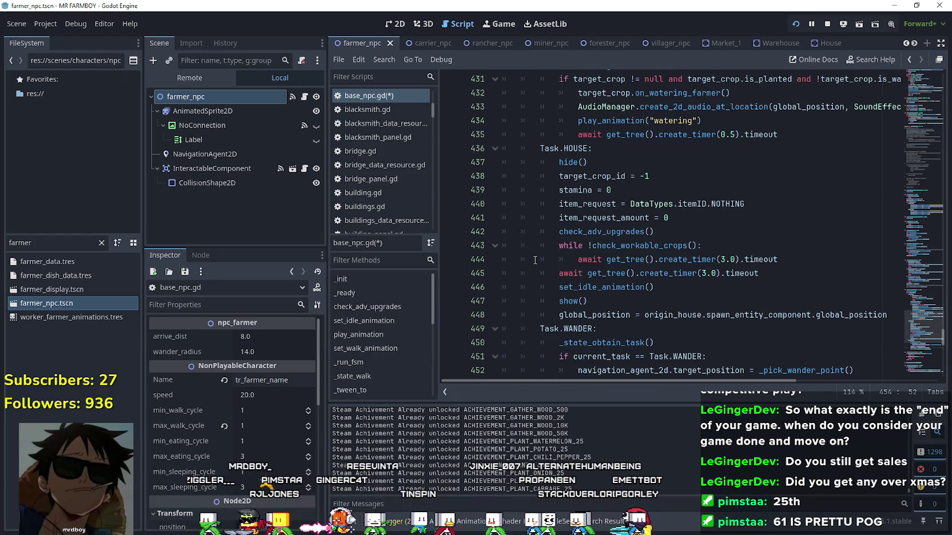
{"action": "scroll", "coordinate": [515, 206], "scroll_direction": "down", "scroll_amount": 2}
Select reset lines 438–441, then delete the lone item_request line in the WANDER branch.
{"action": "mouse_move", "coordinate": [693, 140]}
{"action": "left_mouse_down"}
{"action": "mouse_move", "coordinate": [509, 118]}
{"action": "mouse_move", "coordinate": [503, 109]}
{"action": "left_mouse_up"}
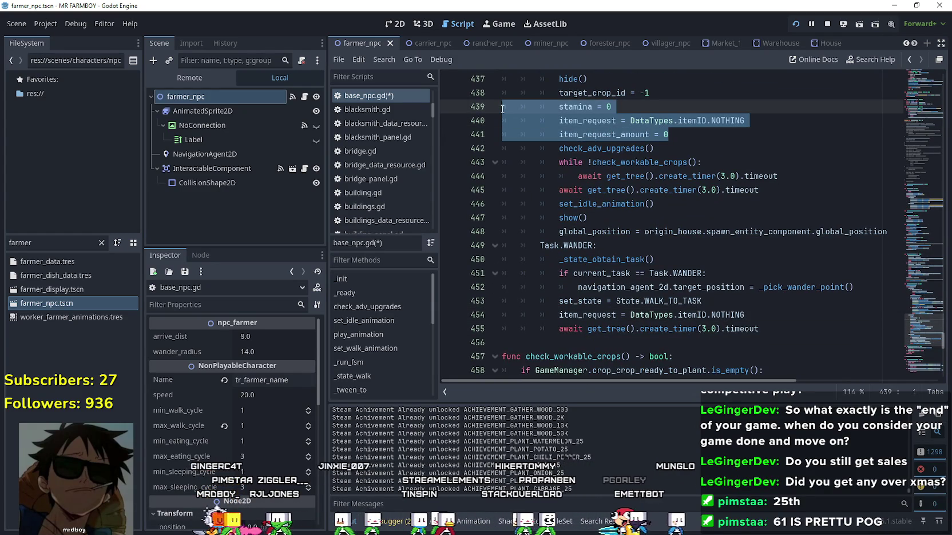
{"action": "left_click_drag", "start_coordinate": [503, 108], "coordinate": [499, 100]}
{"action": "key", "text": "ctrl+c"}
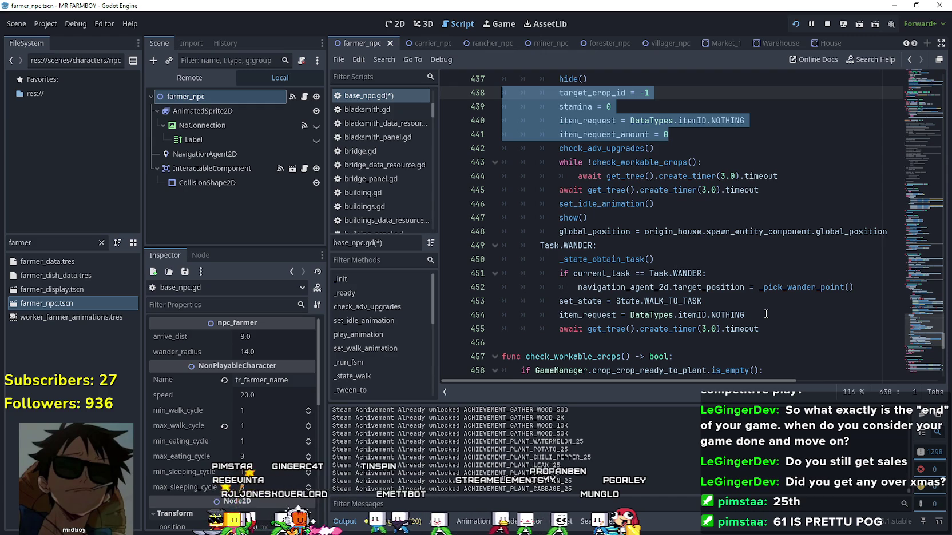
{"action": "left_click_drag", "start_coordinate": [765, 314], "coordinate": [504, 313]}
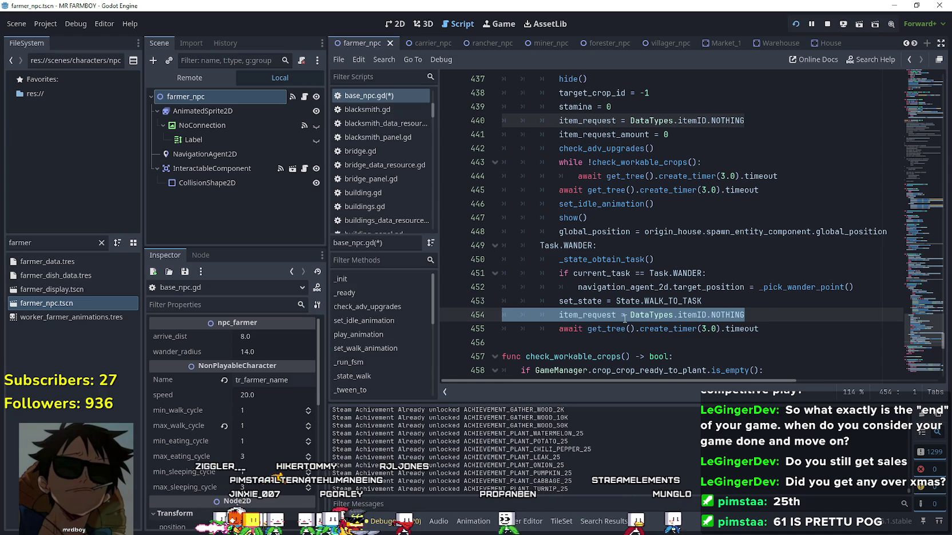
{"action": "key", "text": "BackSpace"}
{"action": "key", "text": "BackSpace"}
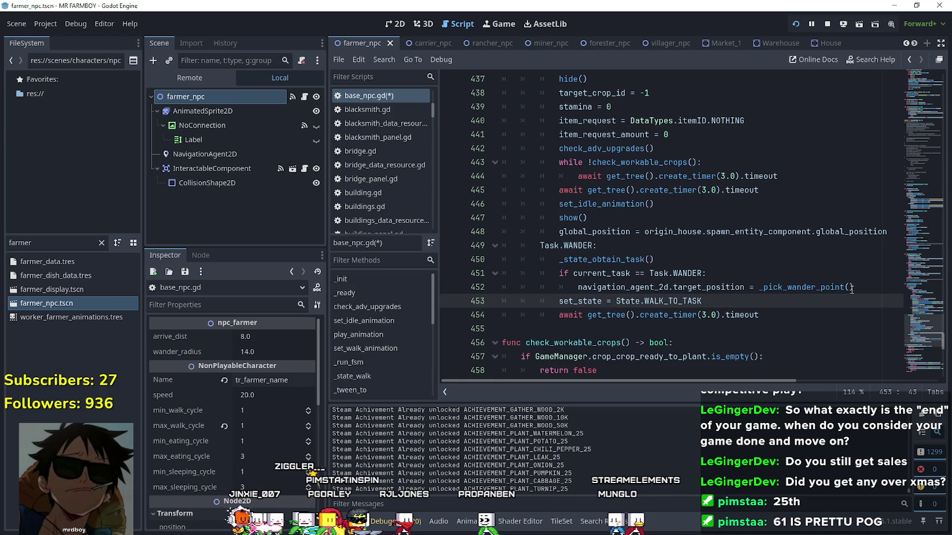
Paste the four reset lines after _pick_wander_point() and save base_npc.gd.
{"action": "left_click", "coordinate": [853, 288]}
{"action": "key", "text": "Return"}
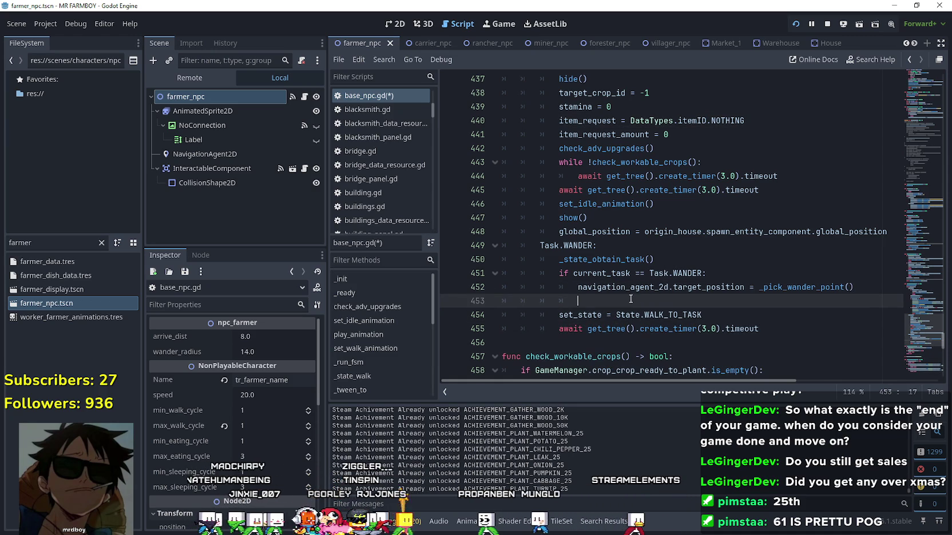
{"action": "key", "text": "ctrl+v"}
{"action": "mouse_move", "coordinate": [668, 343]}
{"action": "left_mouse_down"}
{"action": "mouse_move", "coordinate": [495, 314]}
{"action": "mouse_move", "coordinate": [492, 300]}
{"action": "left_mouse_up"}
{"action": "left_click", "coordinate": [586, 308]}
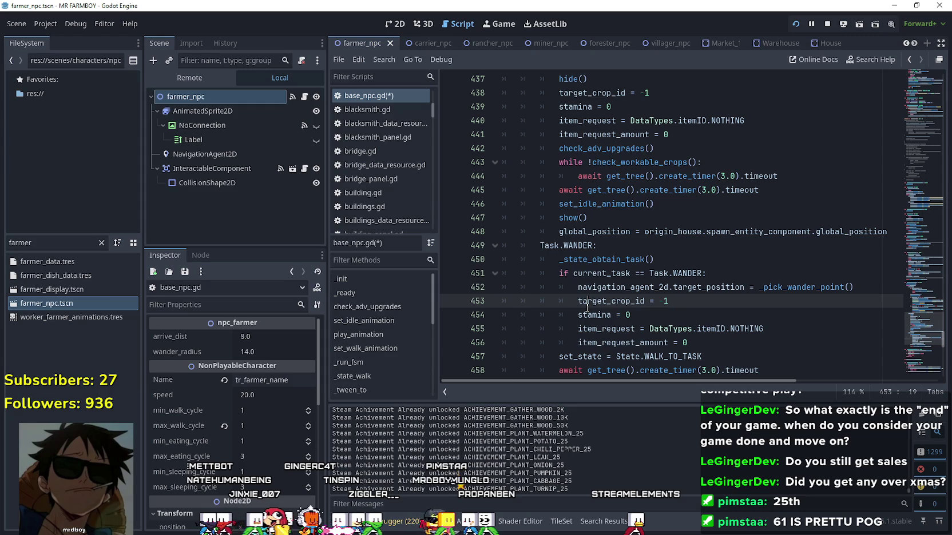
{"action": "key", "text": "ctrl+s"}
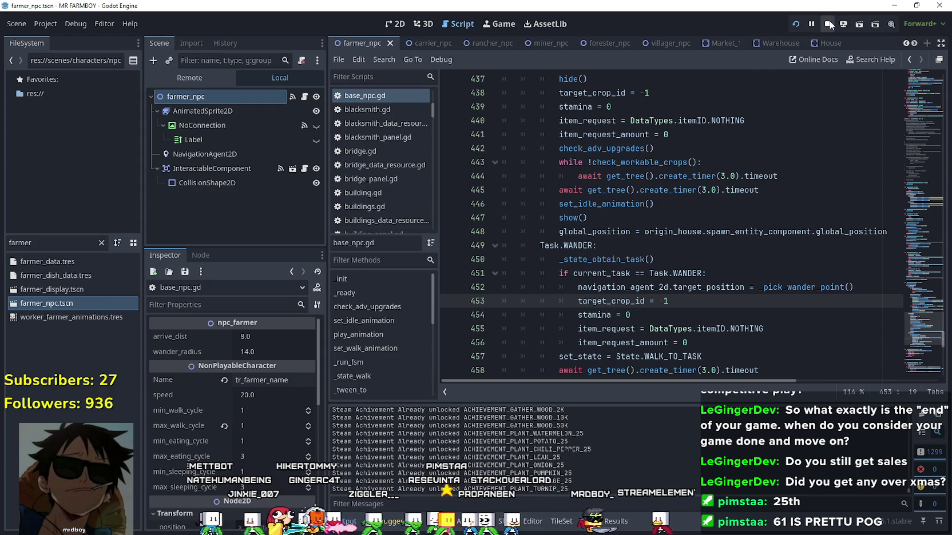
Relaunch the game and load Save 10 from the Select Save Game list.
{"action": "left_click", "coordinate": [798, 25]}
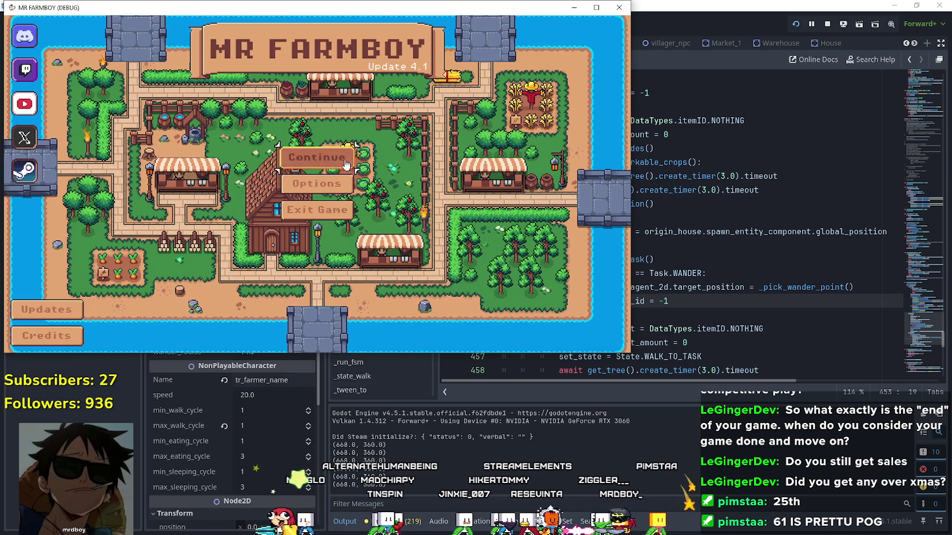
{"action": "left_click", "coordinate": [346, 164]}
{"action": "scroll", "coordinate": [357, 197], "scroll_direction": "down", "scroll_amount": 1}
{"action": "scroll", "coordinate": [392, 211], "scroll_direction": "down", "scroll_amount": 3}
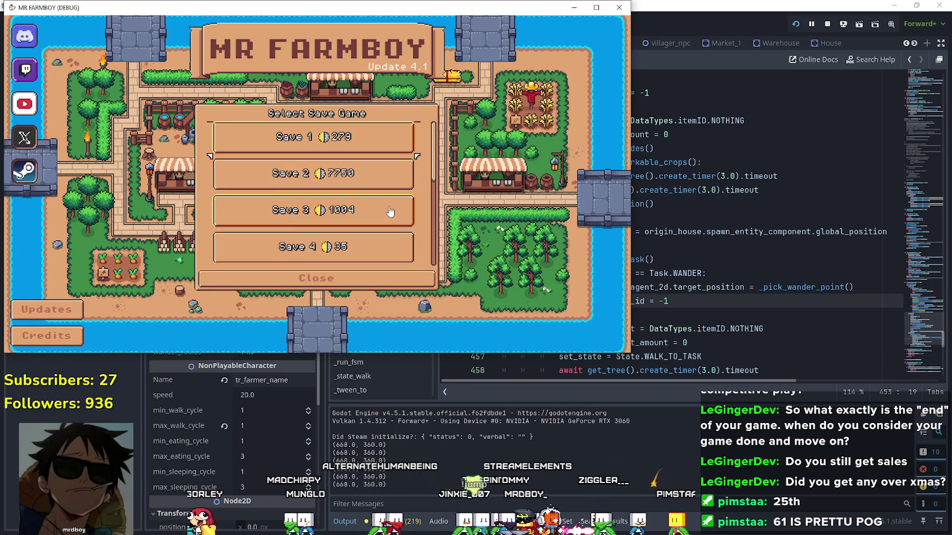
{"action": "scroll", "coordinate": [385, 200], "scroll_direction": "down", "scroll_amount": 2}
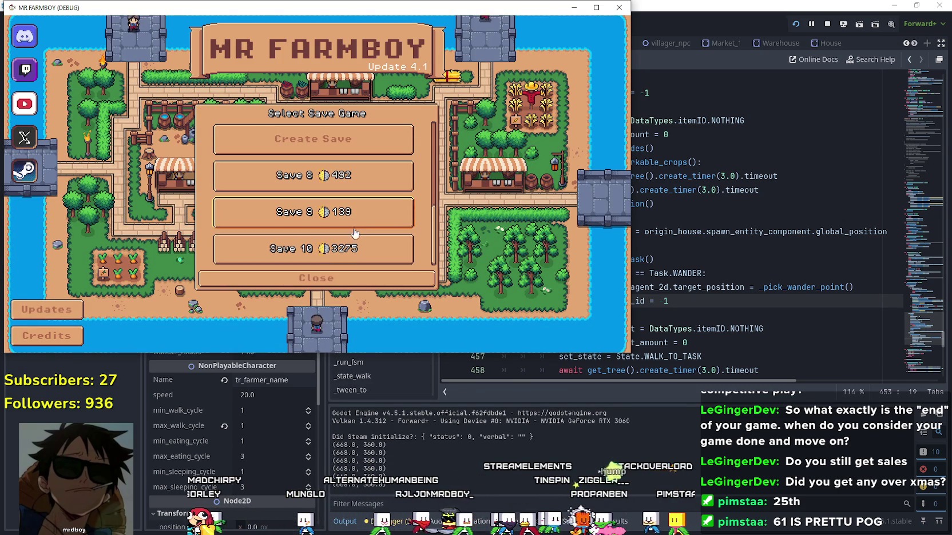
{"action": "left_click", "coordinate": [275, 252]}
{"action": "left_click", "coordinate": [274, 255]}
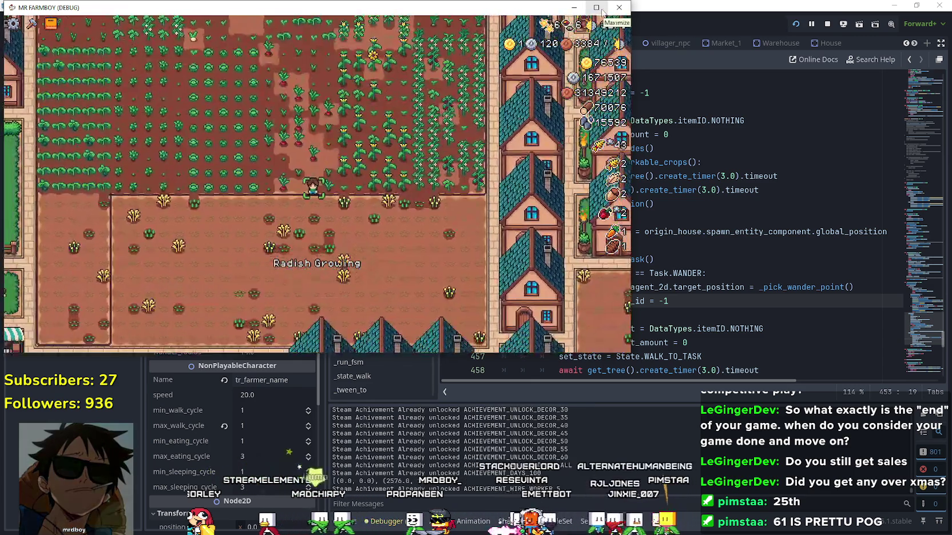
Maximize the game window and walk the farmer around the upper crop fields.
{"action": "left_click", "coordinate": [601, 9]}
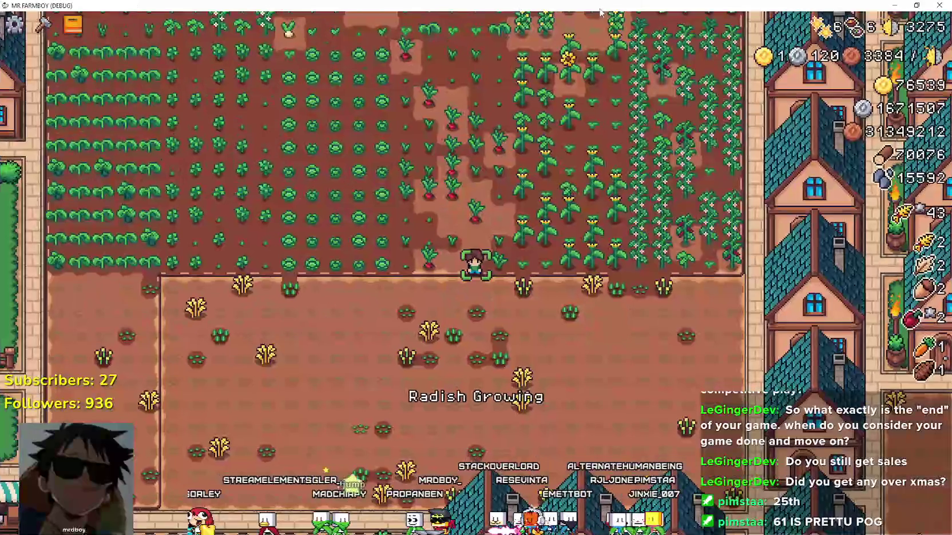
{"action": "scroll", "coordinate": [438, 228], "scroll_direction": "up", "scroll_amount": 1}
{"action": "scroll", "coordinate": [441, 231], "scroll_direction": "down", "scroll_amount": 3}
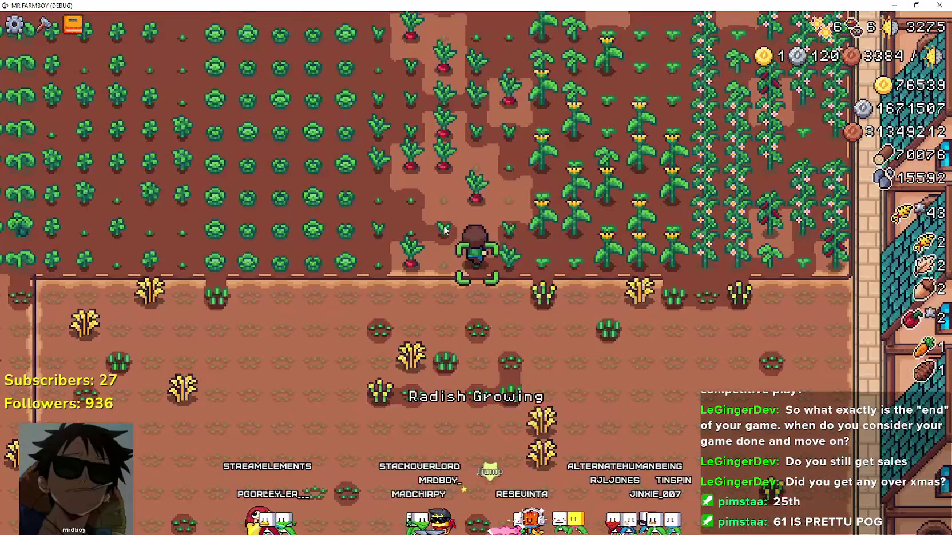
{"action": "key", "text": "w+a"}
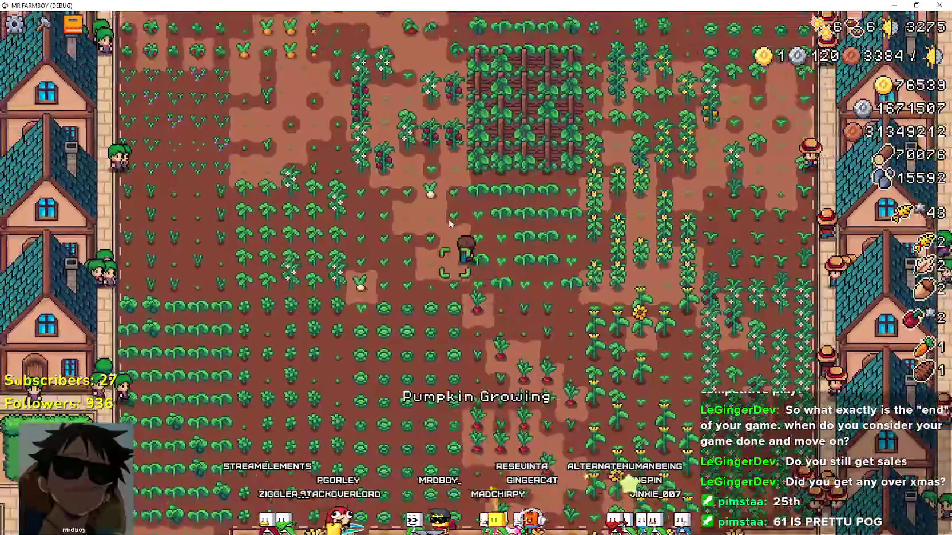
{"action": "key", "text": "w+d"}
{"action": "scroll", "coordinate": [451, 223], "scroll_direction": "down", "scroll_amount": 3}
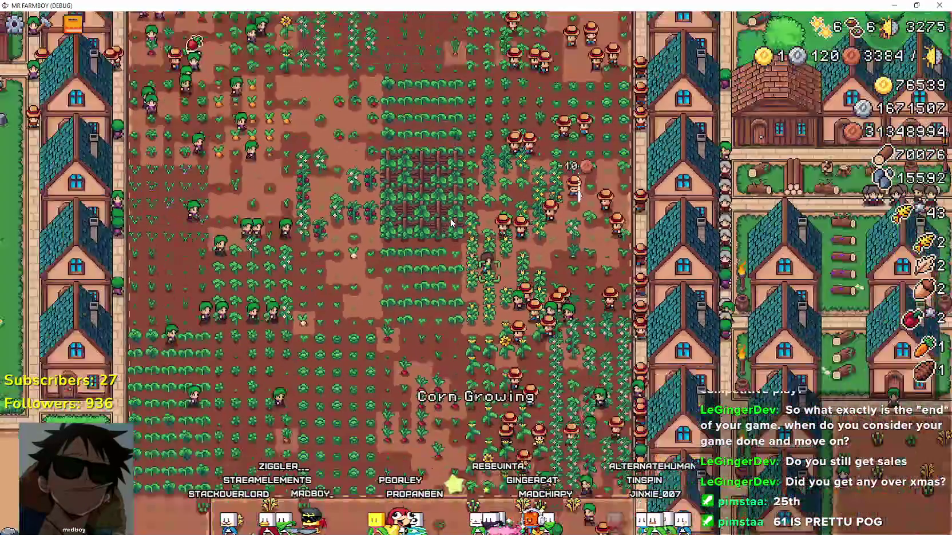
{"action": "scroll", "coordinate": [450, 223], "scroll_direction": "up", "scroll_amount": 4}
{"action": "key", "text": "s+a"}
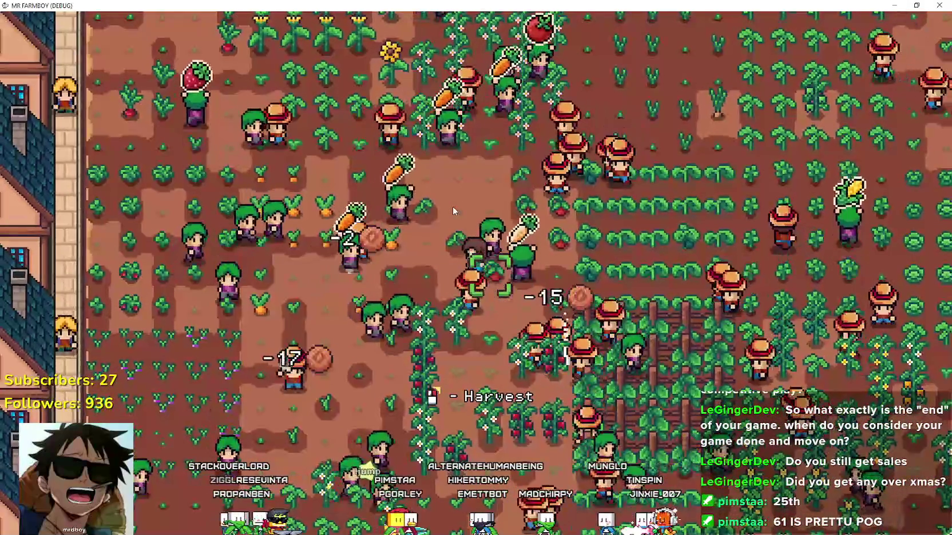
{"action": "key", "text": "d"}
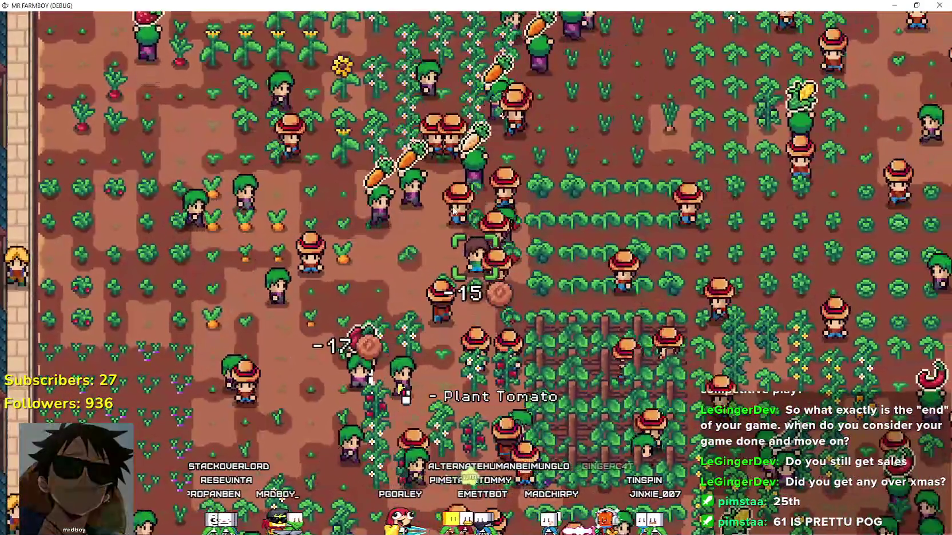
{"action": "key", "text": "a"}
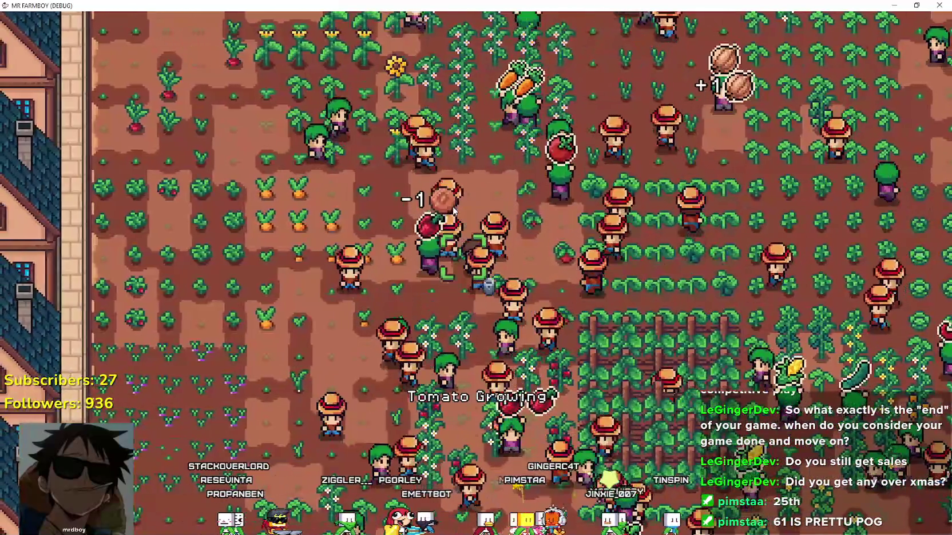
{"action": "key", "text": "s+d"}
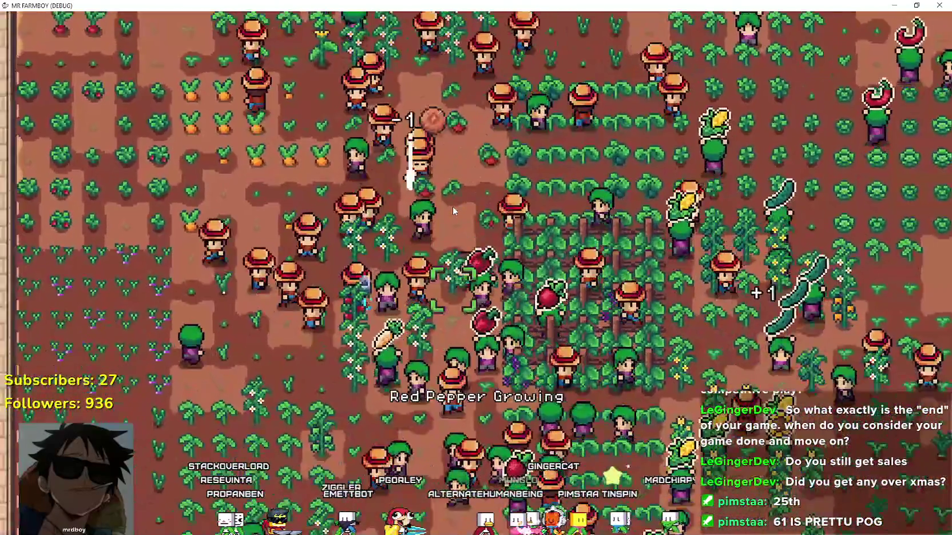
Walk the farmer down and right through the crops to the grape trellis.
{"action": "key", "text": "s+a"}
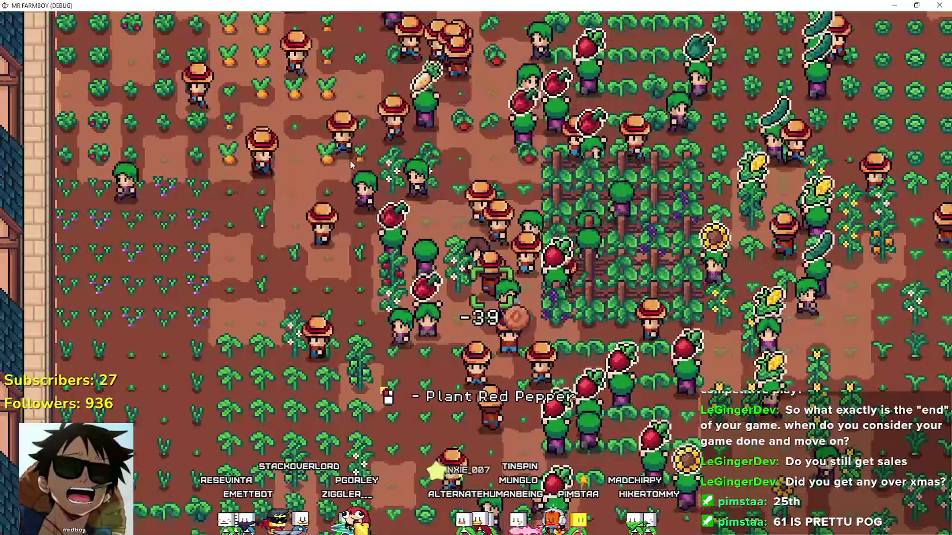
{"action": "scroll", "coordinate": [452, 211], "scroll_direction": "down", "scroll_amount": 3}
{"action": "key", "text": "s+d"}
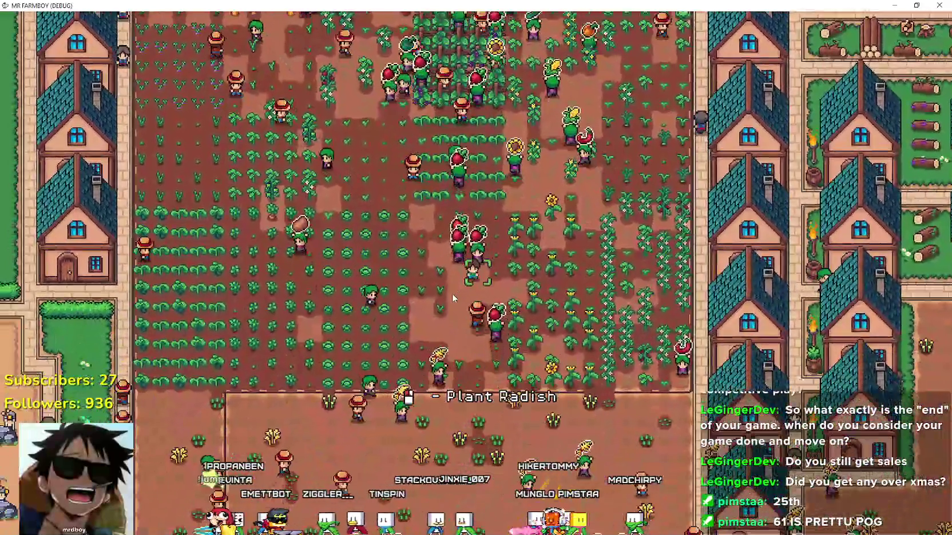
{"action": "scroll", "coordinate": [451, 298], "scroll_direction": "down", "scroll_amount": 3}
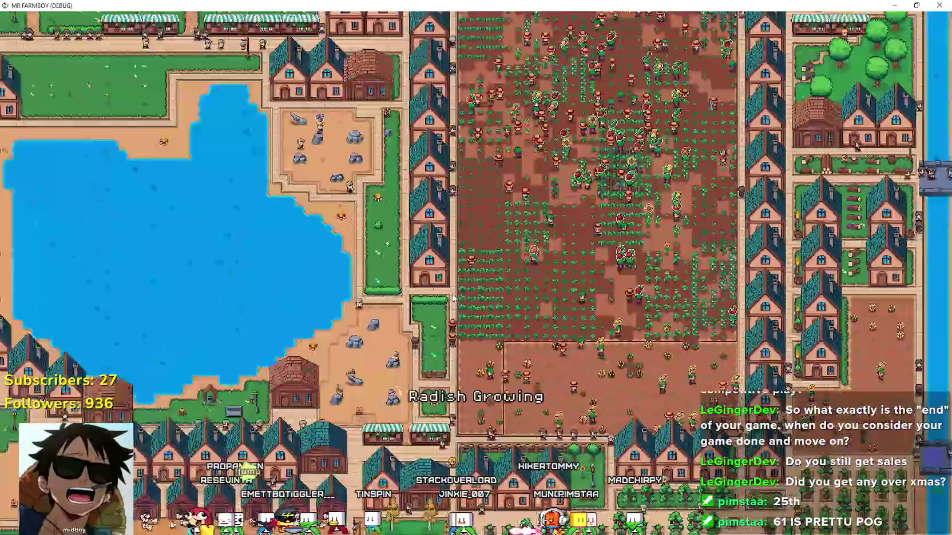
{"action": "scroll", "coordinate": [452, 298], "scroll_direction": "up", "scroll_amount": 3}
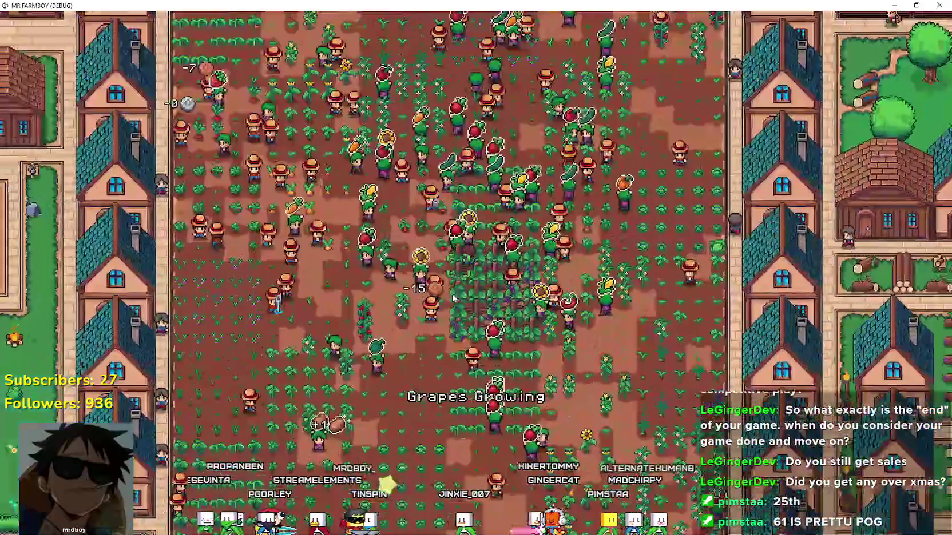
{"action": "key", "text": "a"}
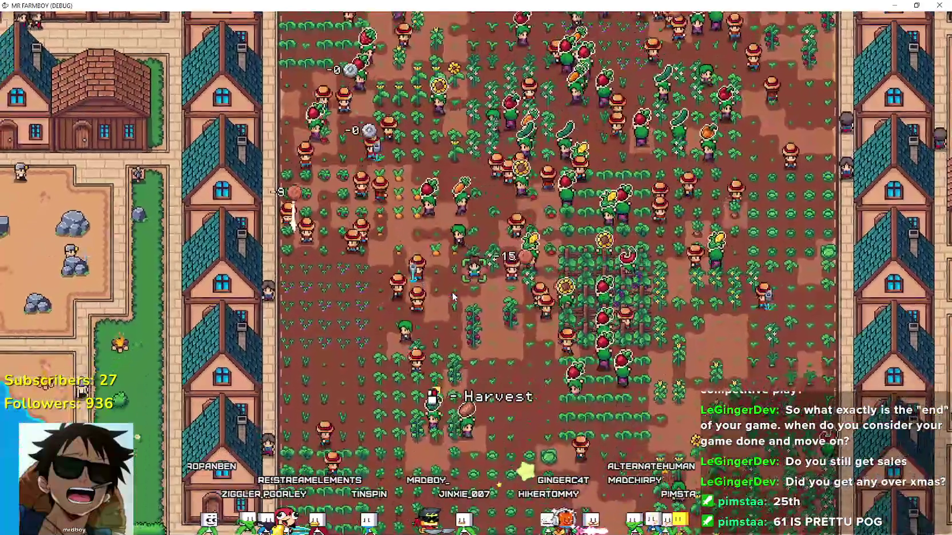
{"action": "scroll", "coordinate": [452, 297], "scroll_direction": "up", "scroll_amount": 2}
{"action": "key", "text": "s"}
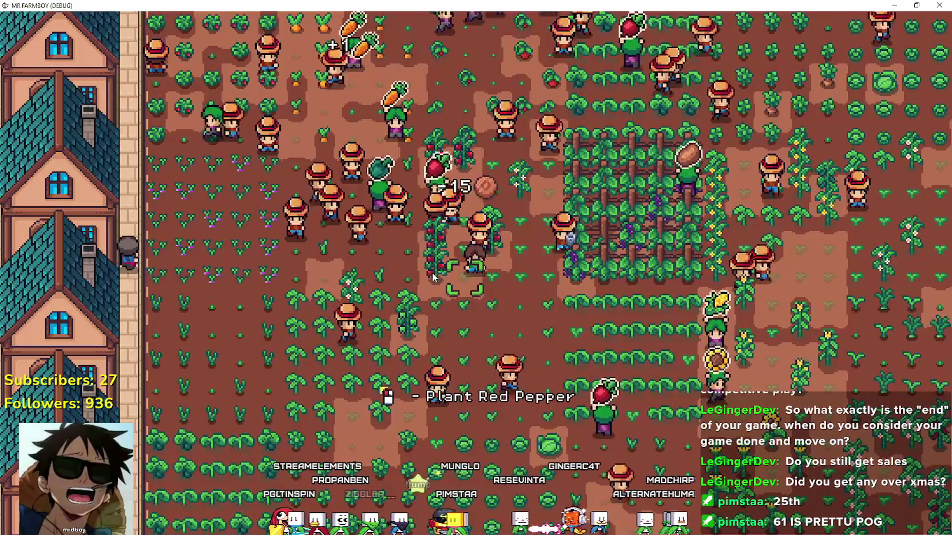
{"action": "key", "text": "s"}
{"action": "key", "text": "d"}
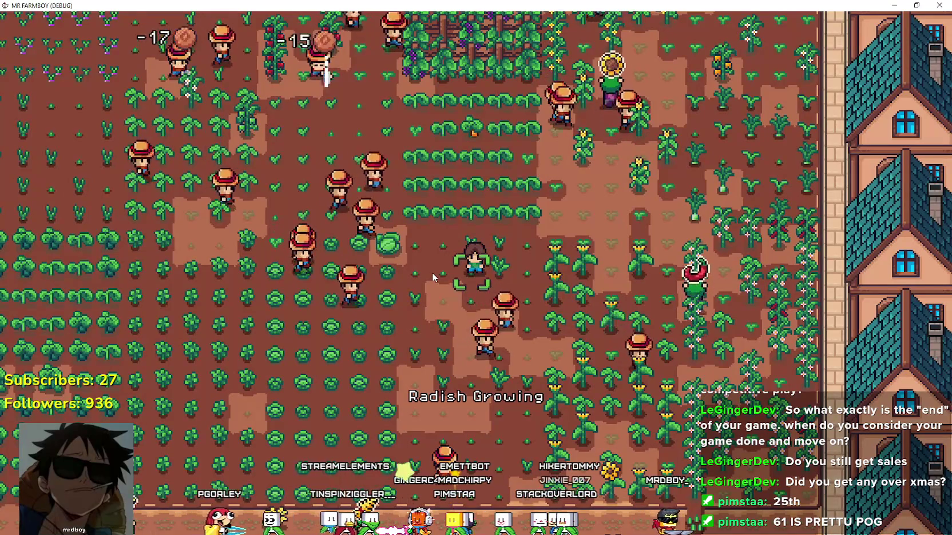
{"action": "key", "text": "s"}
{"action": "key", "text": "d"}
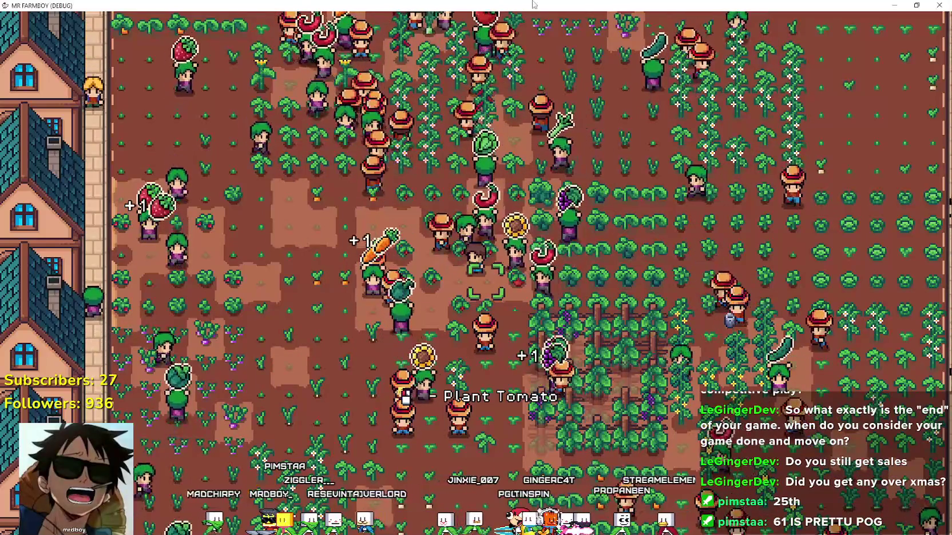
Walk the farmer up, down and across the busy fields, then switch back to the script.
{"action": "key", "text": "d"}
{"action": "key", "text": "w"}
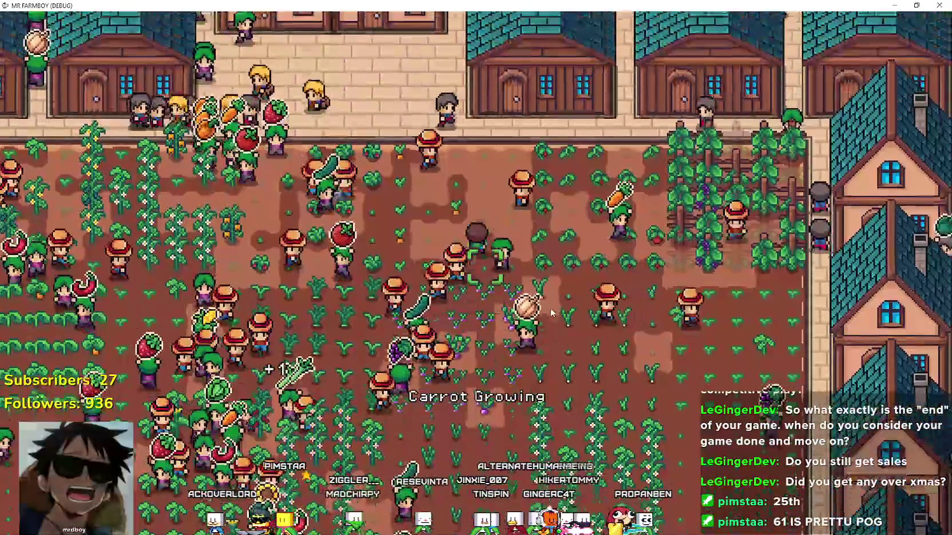
{"action": "key", "text": "a"}
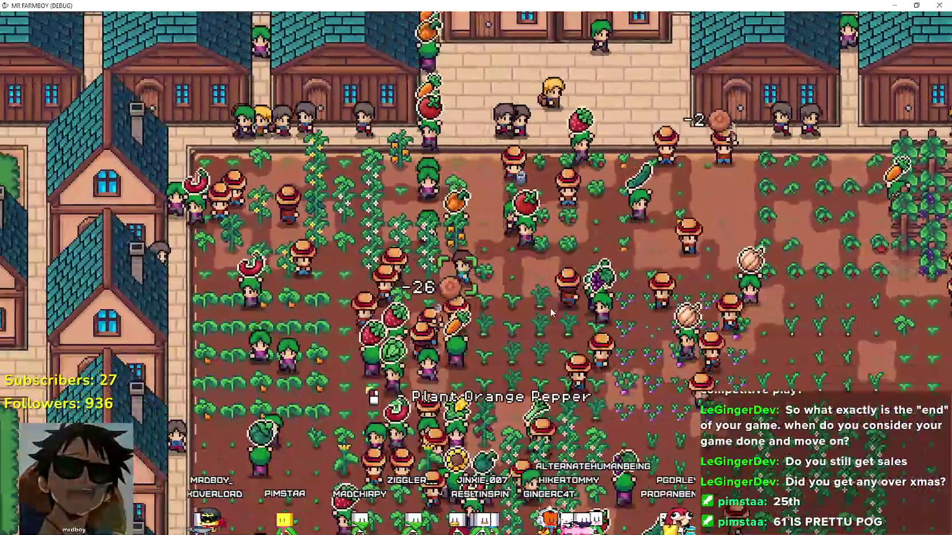
{"action": "key", "text": "s"}
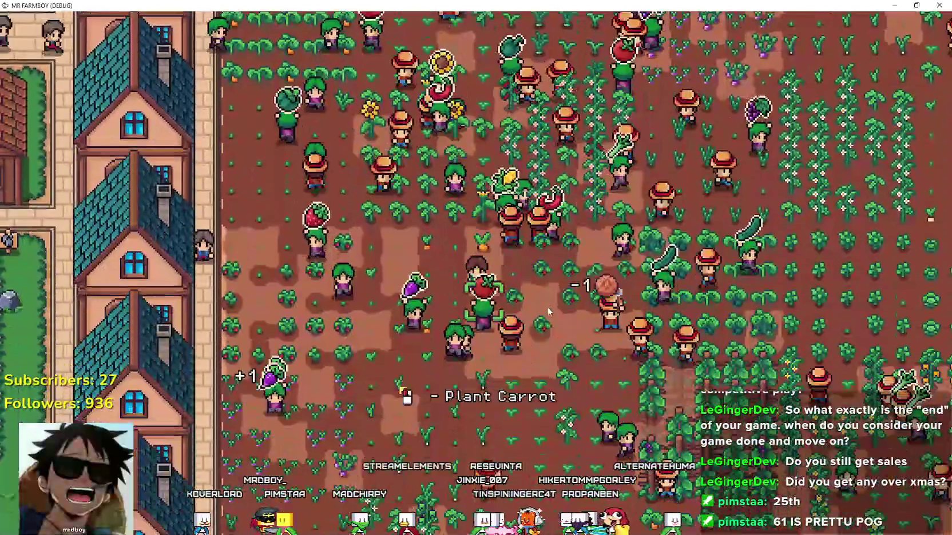
{"action": "key", "text": "d"}
{"action": "key", "text": "s"}
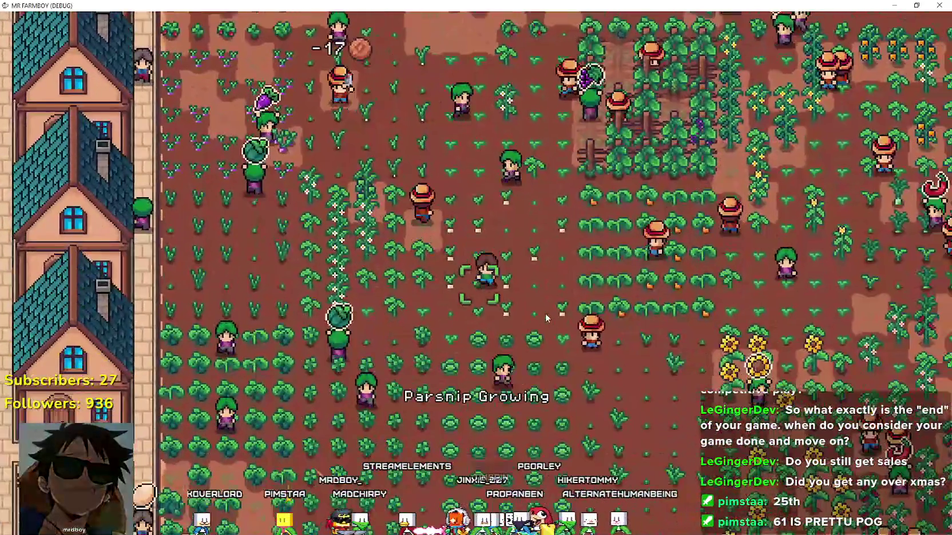
{"action": "key", "text": "d"}
{"action": "key", "text": "s"}
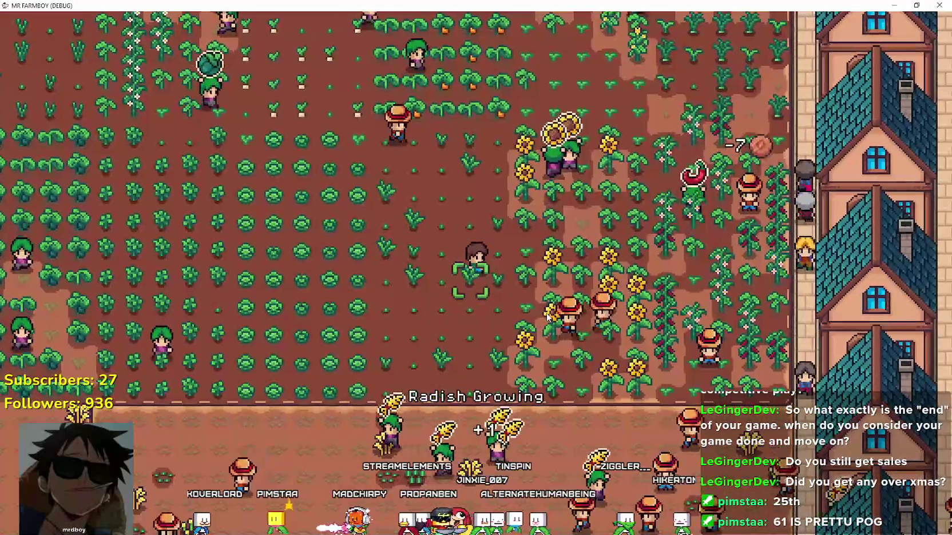
{"action": "key", "text": "d"}
{"action": "key", "text": "w"}
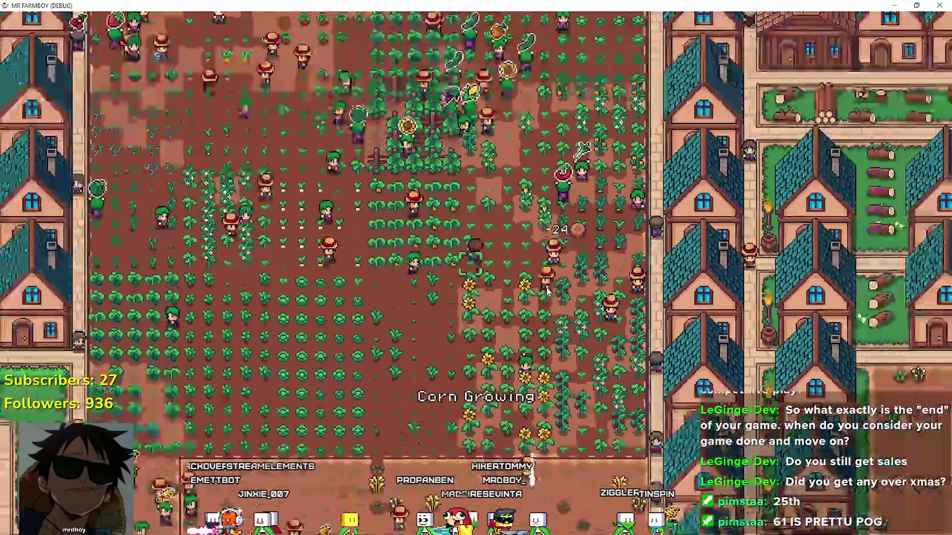
{"action": "key", "text": "a"}
{"action": "key", "text": "w"}
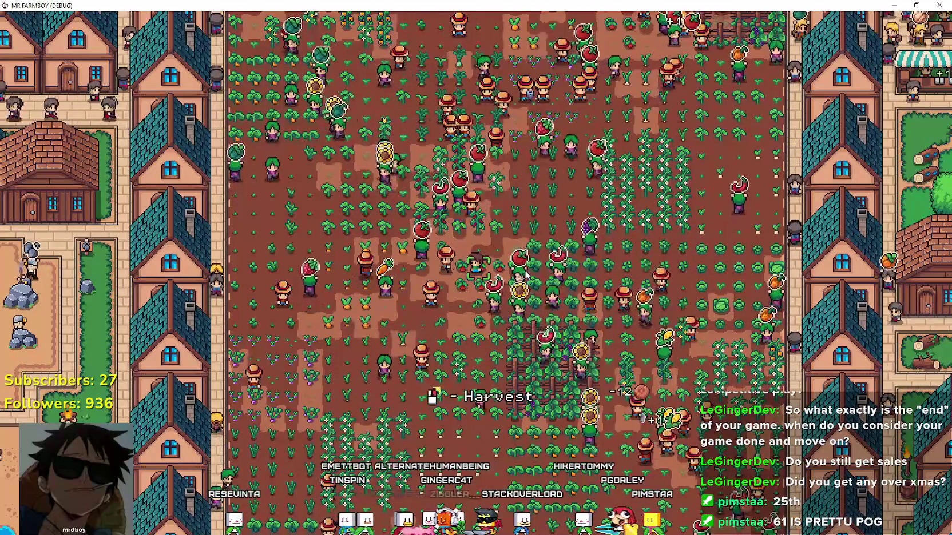
{"action": "key", "text": "alt+Tab"}
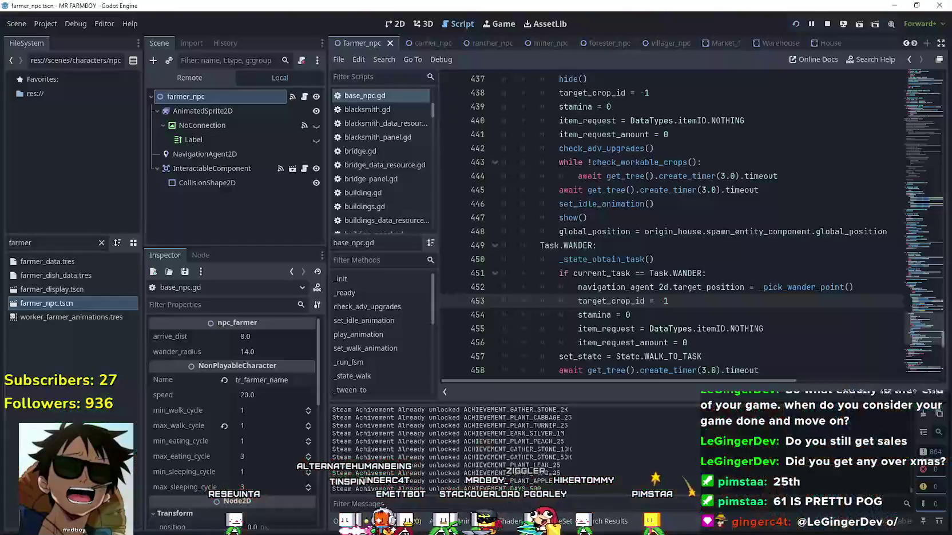
Comment out item_request_amount = 0 on line 456 and stop the running game.
{"action": "scroll", "coordinate": [565, 293], "scroll_direction": "down", "scroll_amount": 1}
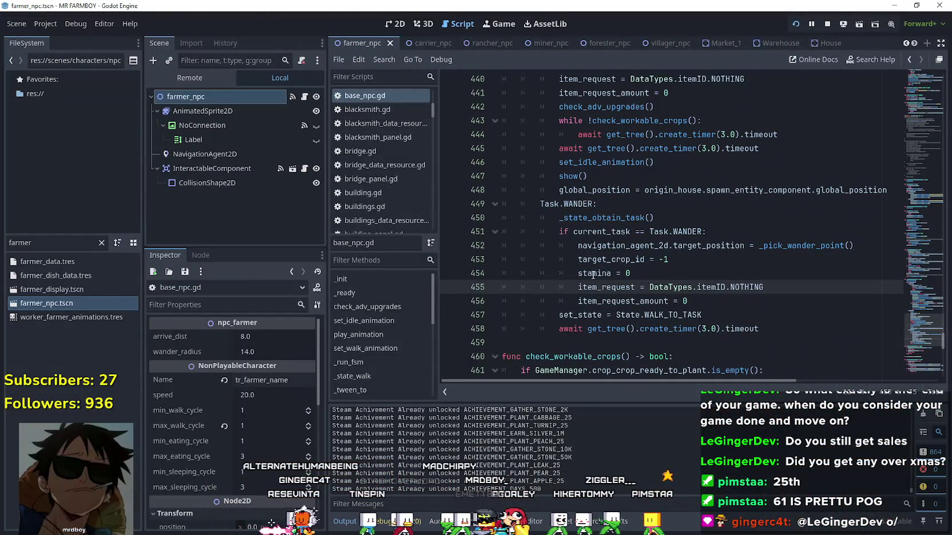
{"action": "left_click_drag", "start_coordinate": [688, 301], "coordinate": [521, 307]}
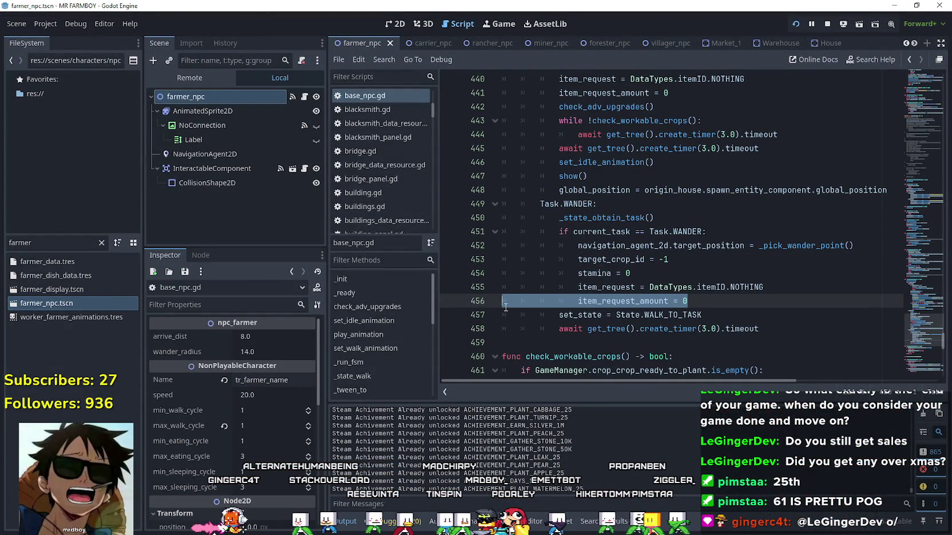
{"action": "scroll", "coordinate": [602, 292], "scroll_direction": "down", "scroll_amount": 1}
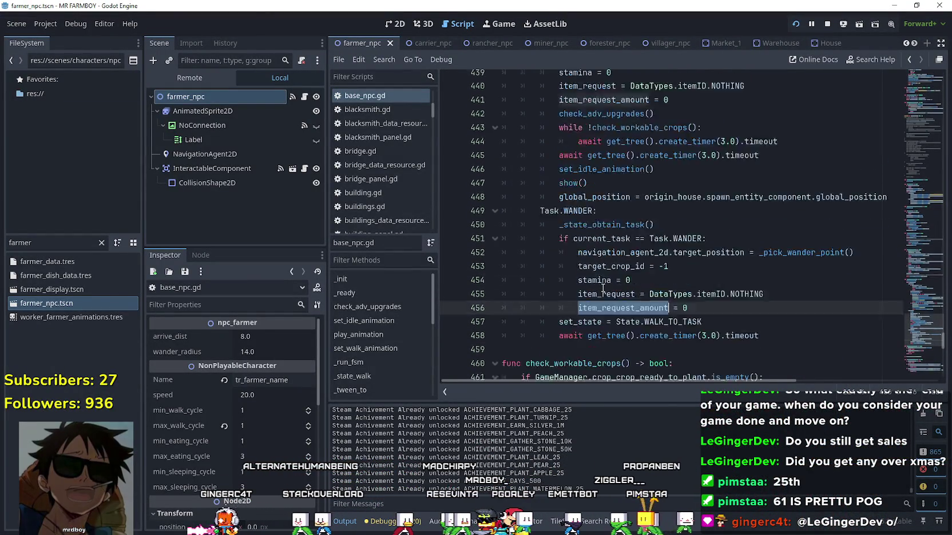
{"action": "scroll", "coordinate": [603, 286], "scroll_direction": "up", "scroll_amount": 6}
{"action": "scroll", "coordinate": [568, 165], "scroll_direction": "up", "scroll_amount": 3}
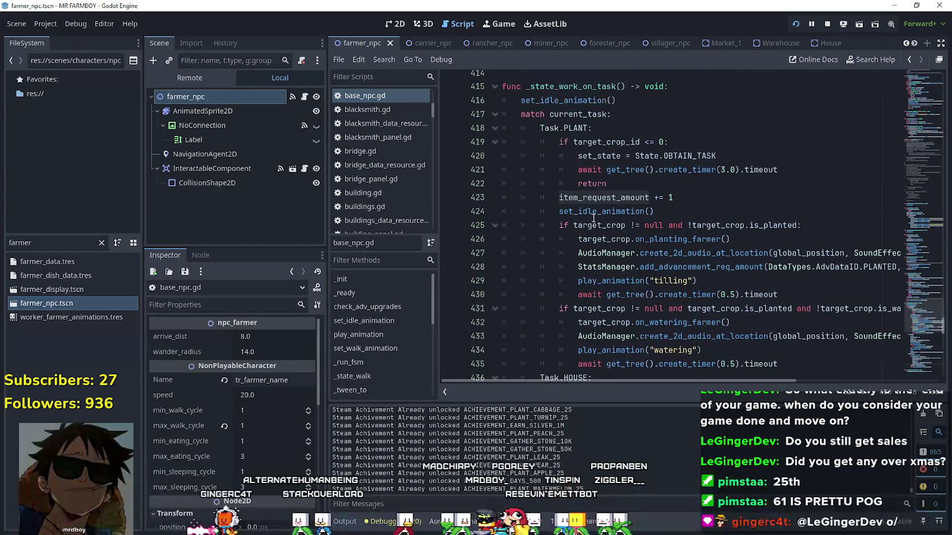
{"action": "scroll", "coordinate": [629, 197], "scroll_direction": "down", "scroll_amount": 9}
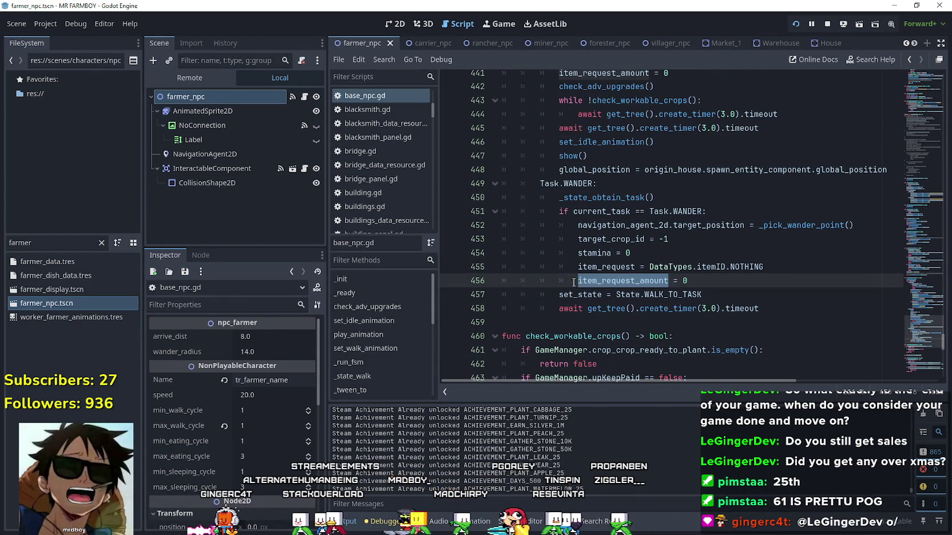
{"action": "left_click", "coordinate": [585, 239]}
{"action": "left_click", "coordinate": [574, 280]}
{"action": "type", "text": "#"}
{"action": "left_click", "coordinate": [652, 252]}
{"action": "left_click", "coordinate": [710, 285]}
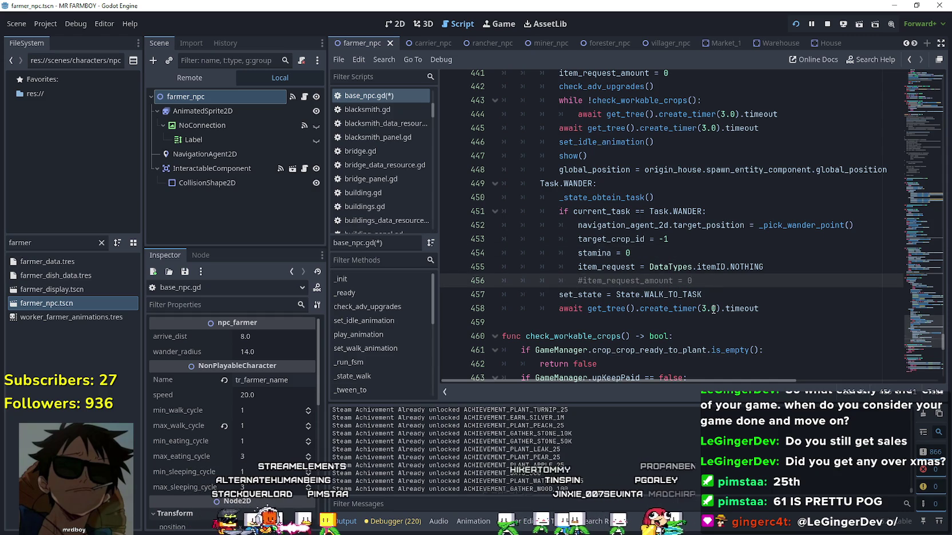
{"action": "left_click", "coordinate": [827, 23]}
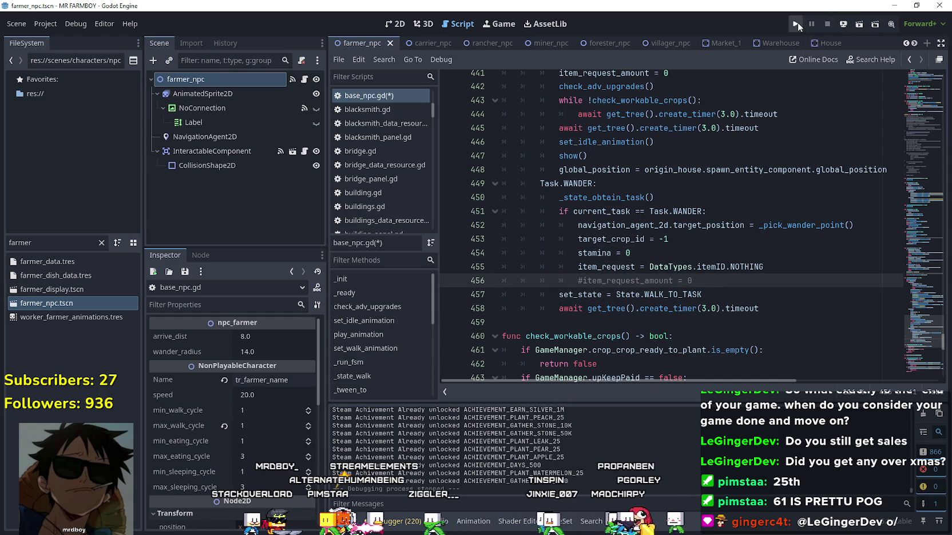
Run the project with F5 and review _state_obtain_task in base_npc.gd.
{"action": "key", "text": "F5"}
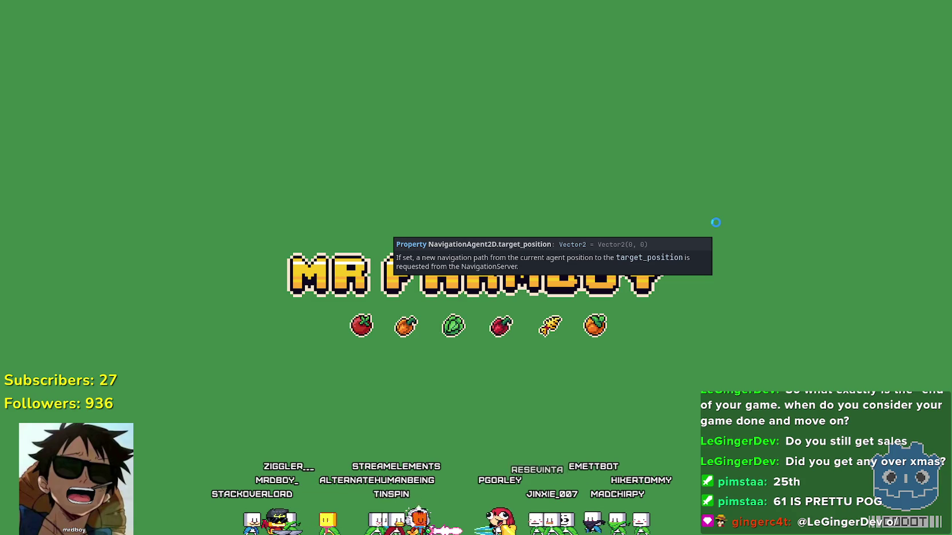
{"action": "key", "text": "alt+Tab"}
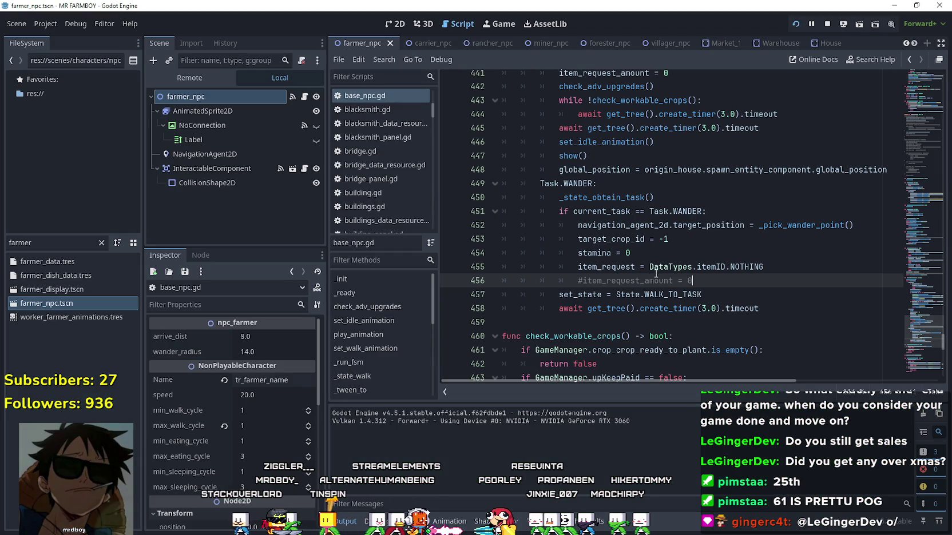
{"action": "scroll", "coordinate": [610, 273], "scroll_direction": "up", "scroll_amount": 10}
{"action": "scroll", "coordinate": [610, 272], "scroll_direction": "up", "scroll_amount": 7}
{"action": "scroll", "coordinate": [647, 204], "scroll_direction": "down", "scroll_amount": 1}
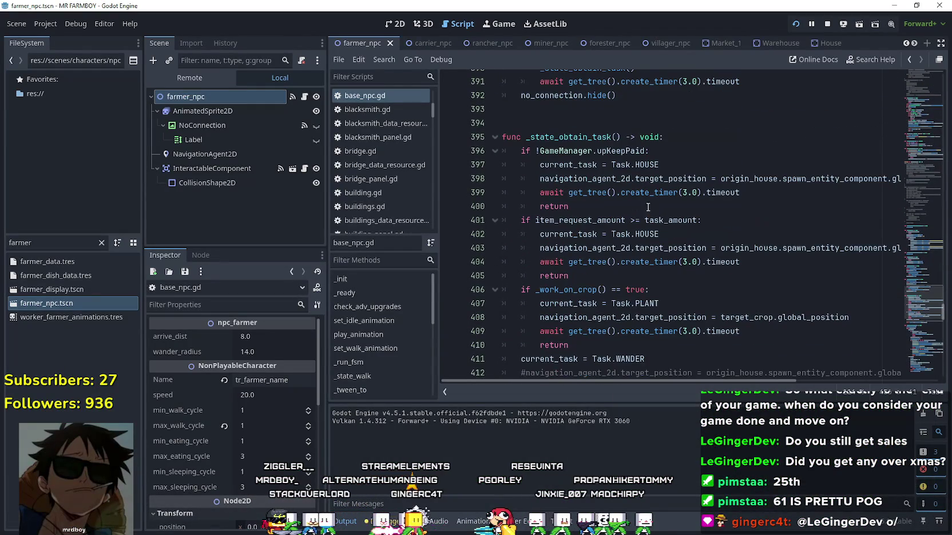
{"action": "left_click", "coordinate": [674, 225]}
{"action": "scroll", "coordinate": [678, 265], "scroll_direction": "down", "scroll_amount": 2}
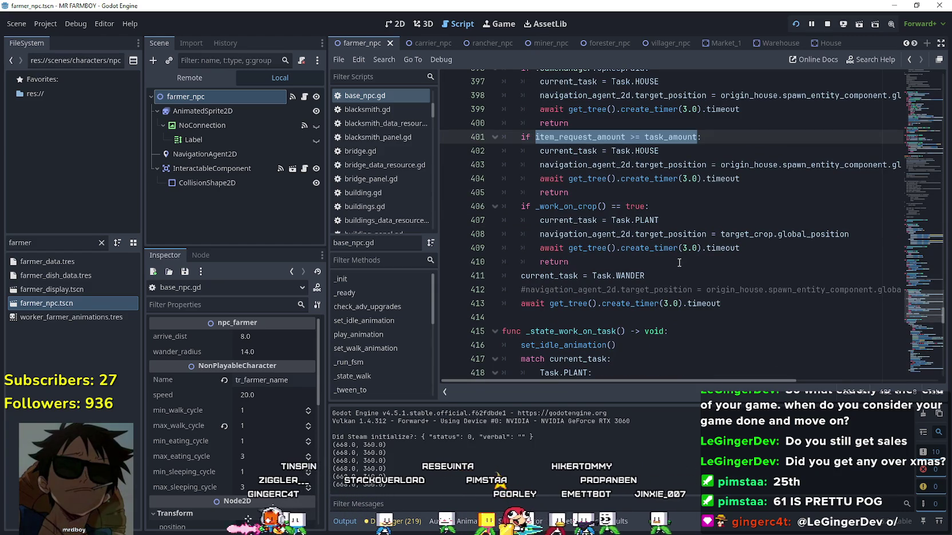
{"action": "left_click", "coordinate": [679, 261]}
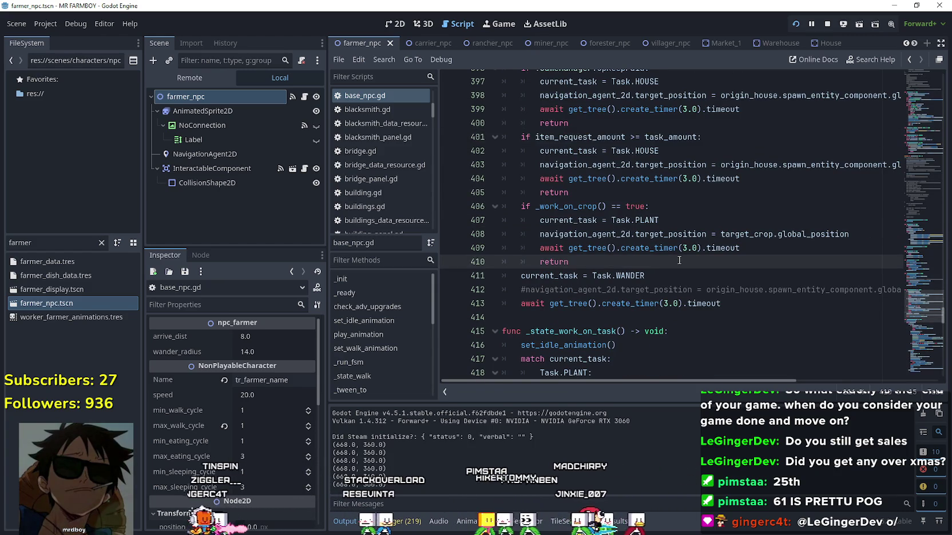
{"action": "scroll", "coordinate": [678, 260], "scroll_direction": "down", "scroll_amount": 2}
{"action": "scroll", "coordinate": [684, 248], "scroll_direction": "down", "scroll_amount": 1}
{"action": "left_click", "coordinate": [687, 189]}
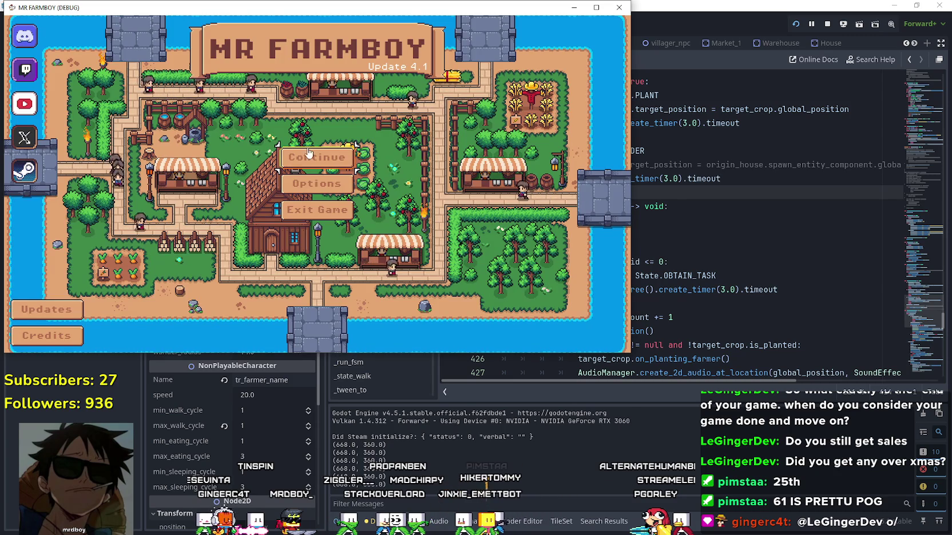
Pick a save from the game's Select Save Game list and load it.
{"action": "left_click", "coordinate": [322, 206]}
{"action": "scroll", "coordinate": [322, 206], "scroll_direction": "down", "scroll_amount": 4}
{"action": "scroll", "coordinate": [322, 206], "scroll_direction": "down", "scroll_amount": 2}
{"action": "left_click", "coordinate": [323, 248]}
{"action": "left_click", "coordinate": [276, 252]}
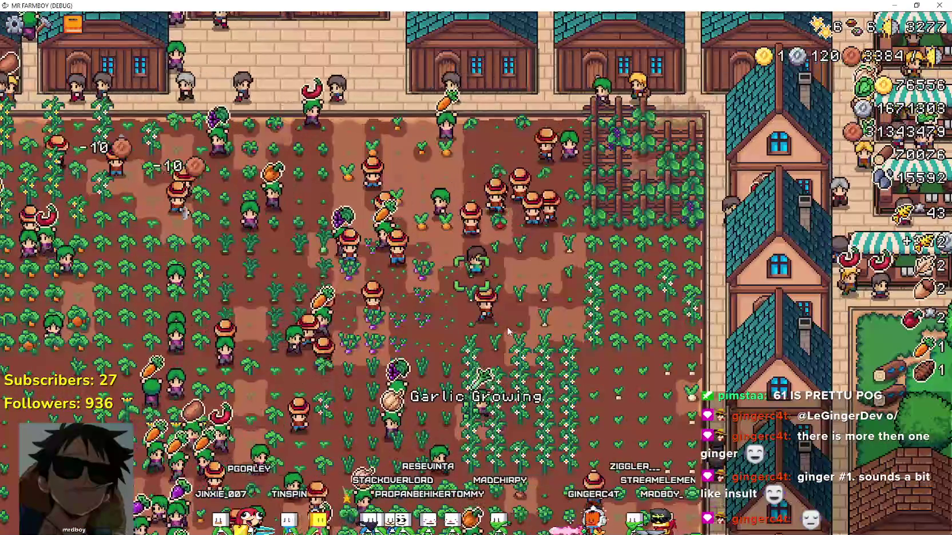
Scroll the view over the loaded farm's wheat field while workers harvest and replant.
{"action": "scroll", "coordinate": [507, 326], "scroll_direction": "down", "scroll_amount": 2}
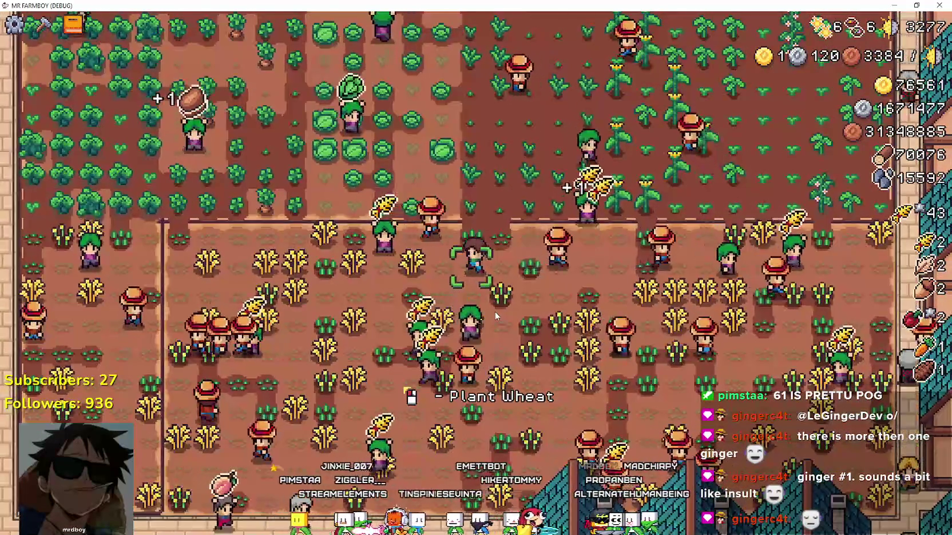
Walk the player around the wheat field in Mr Farmboy while workers plant and harvest.
{"action": "key", "text": "w"}
{"action": "key", "text": "d"}
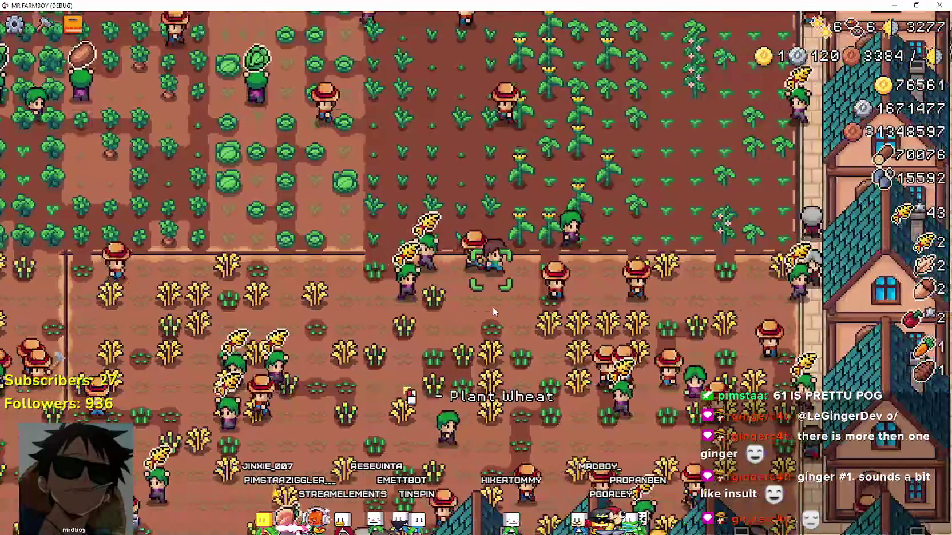
{"action": "key", "text": "s"}
{"action": "key", "text": "s"}
{"action": "key", "text": "d"}
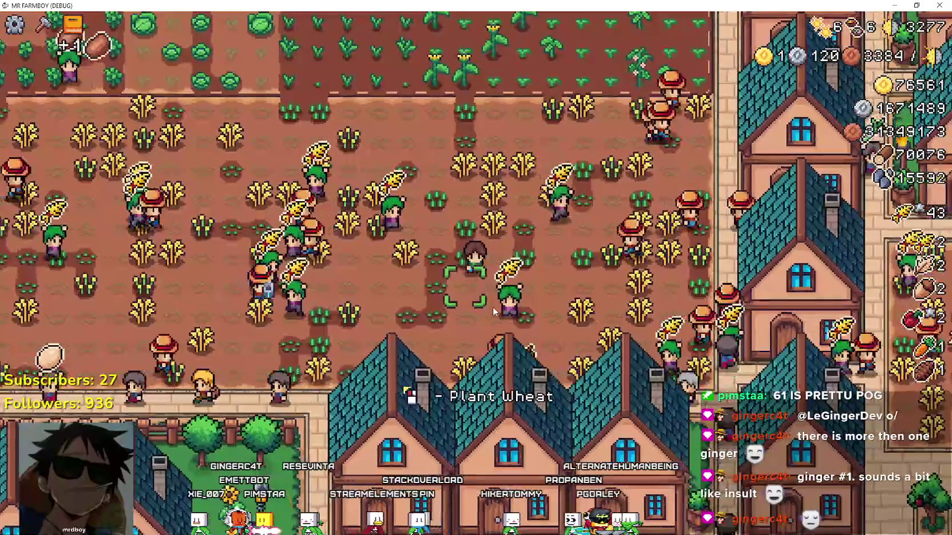
{"action": "key", "text": "a"}
{"action": "key", "text": "w"}
{"action": "key", "text": "a"}
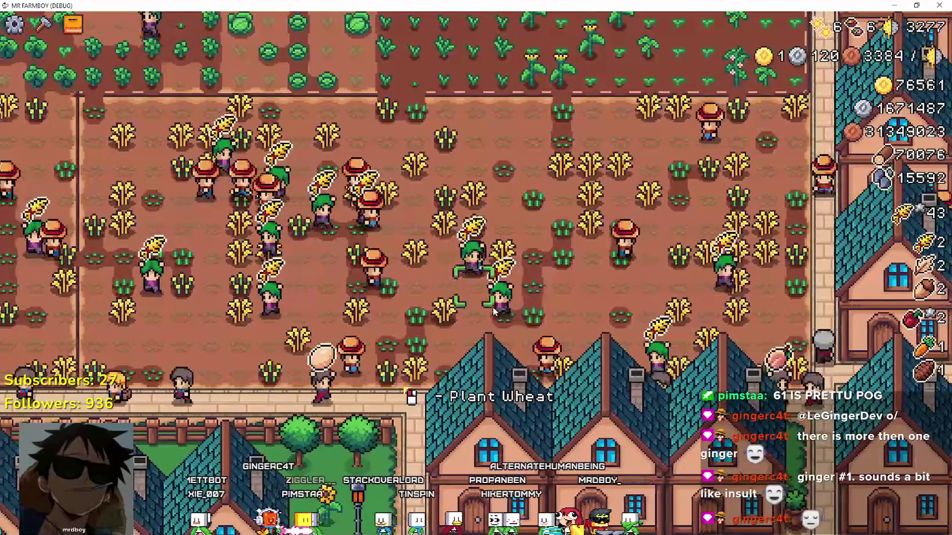
{"action": "key", "text": "w"}
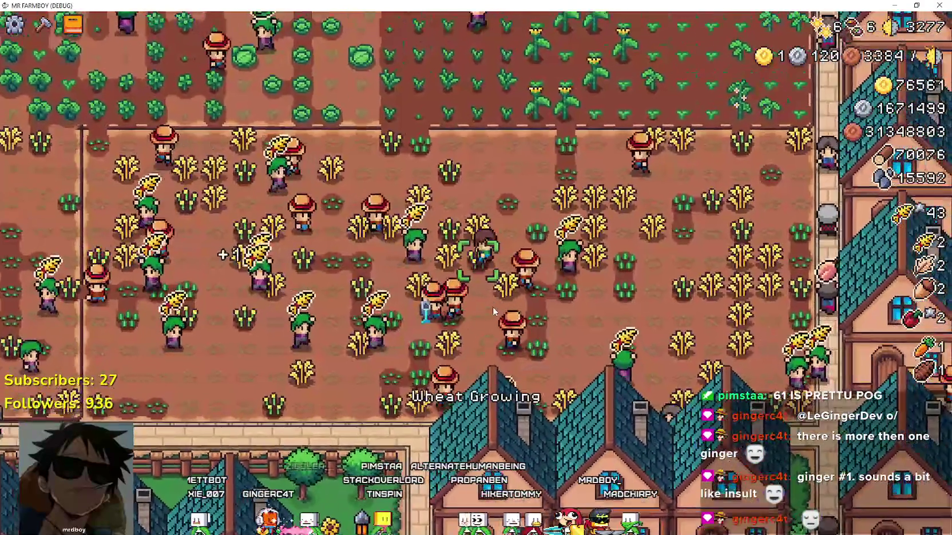
{"action": "key", "text": "w"}
{"action": "key", "text": "a"}
{"action": "key", "text": "a"}
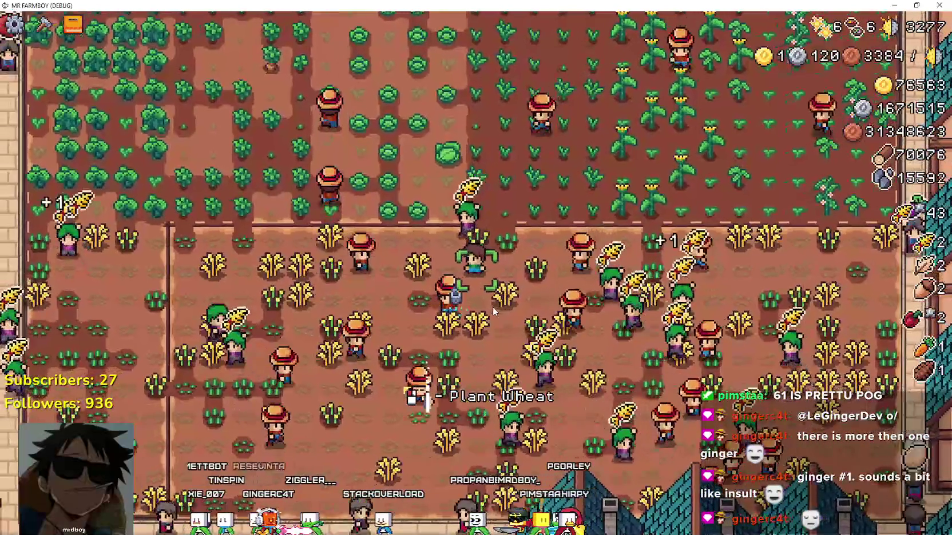
{"action": "key", "text": "w"}
{"action": "key", "text": "a"}
{"action": "key", "text": "s"}
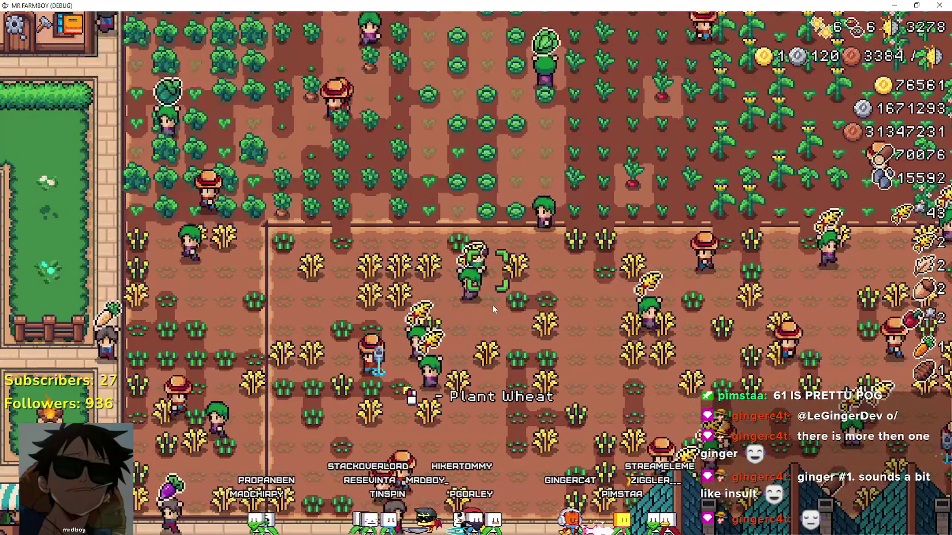
{"action": "scroll", "coordinate": [492, 304], "scroll_direction": "down", "scroll_amount": 5}
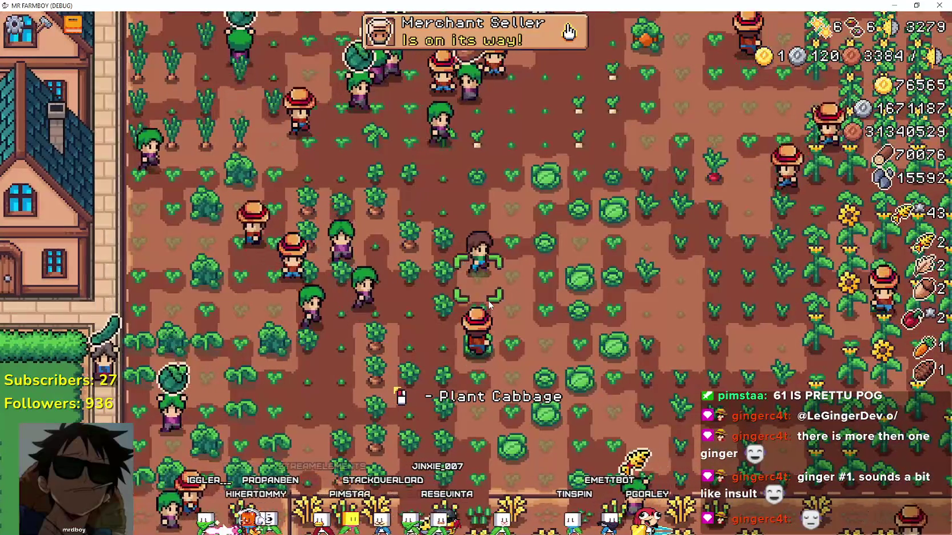
Pause the game, return to the Godot editor and select the 'farmer' FileSystem filter text.
{"action": "key", "text": "Escape"}
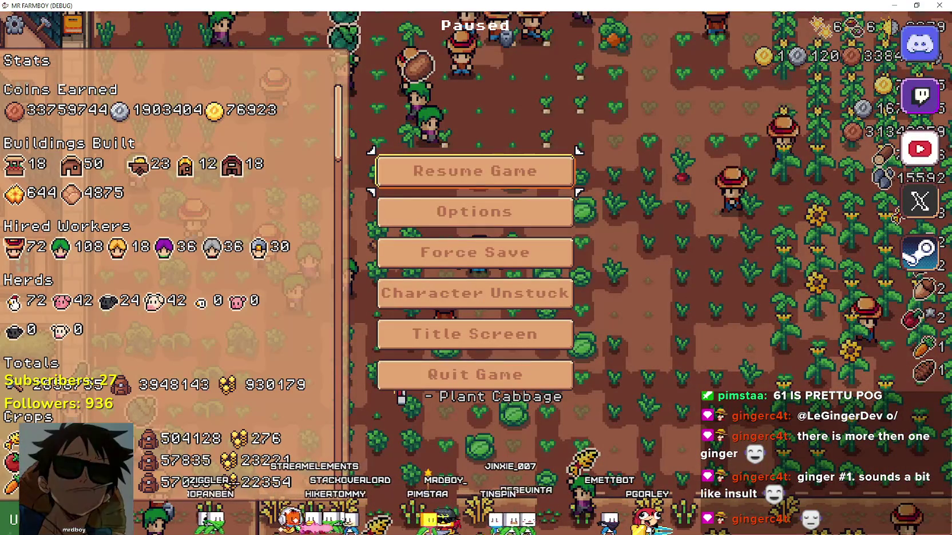
{"action": "key", "text": "alt+Tab"}
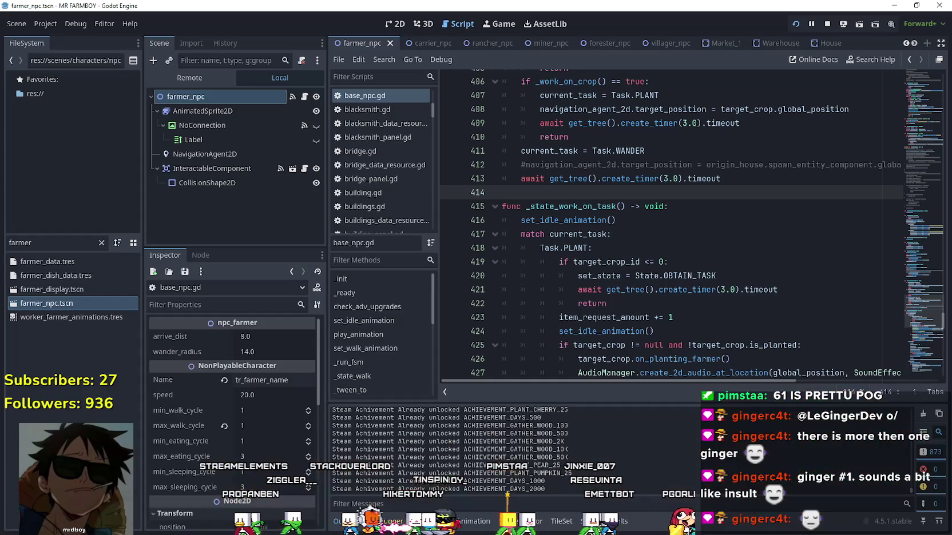
{"action": "double_click", "coordinate": [54, 243]}
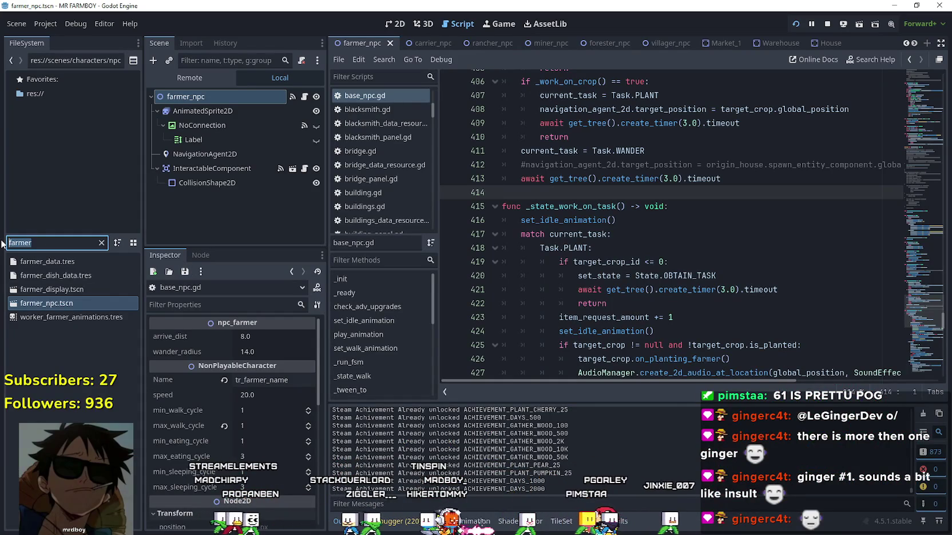
Filter files to 'water' and compare watermelon_data.tres with watermelon_data_1.tres, noting farmer requirements Copper 10, Silver 1.
{"action": "type", "text": "water"}
{"action": "left_click", "coordinate": [92, 404]}
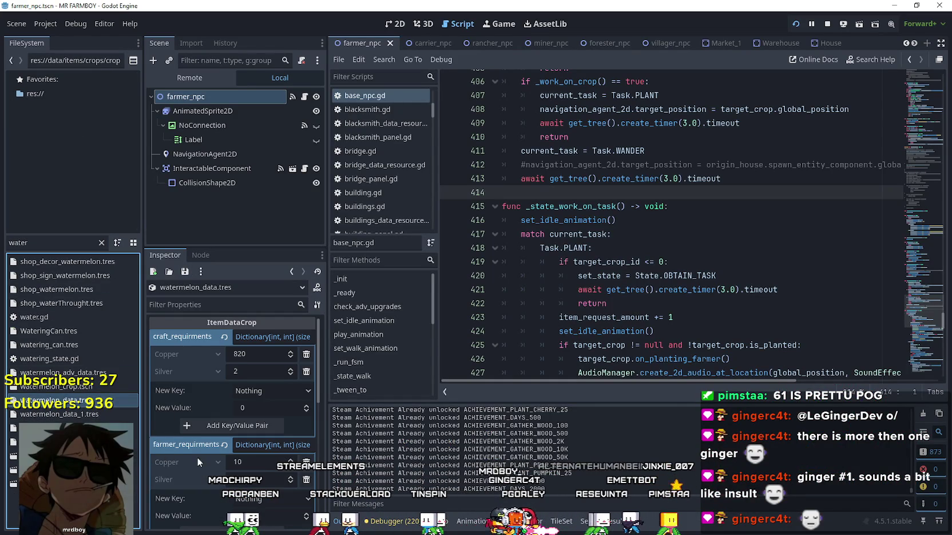
{"action": "scroll", "coordinate": [195, 464], "scroll_direction": "up", "scroll_amount": 2}
{"action": "scroll", "coordinate": [188, 449], "scroll_direction": "down", "scroll_amount": 1}
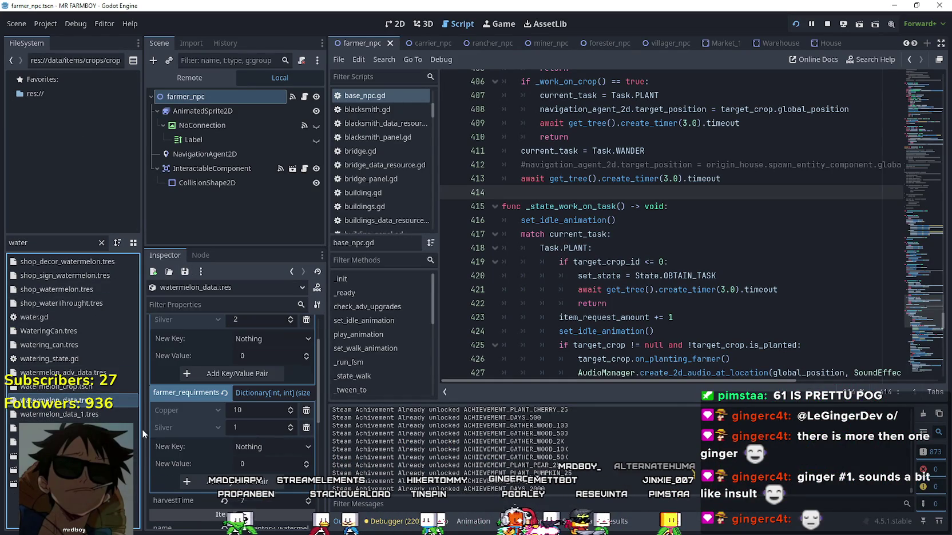
{"action": "left_click", "coordinate": [84, 411]}
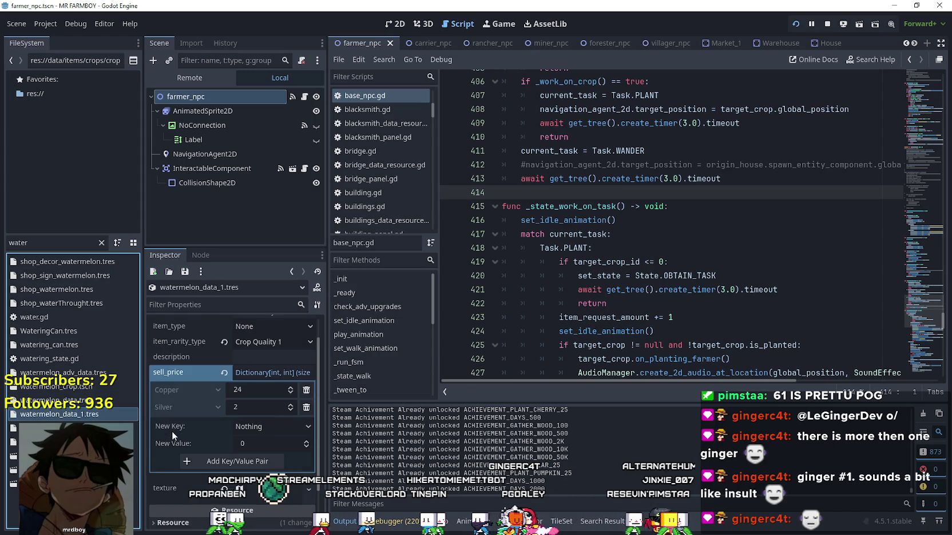
{"action": "left_click", "coordinate": [85, 401]}
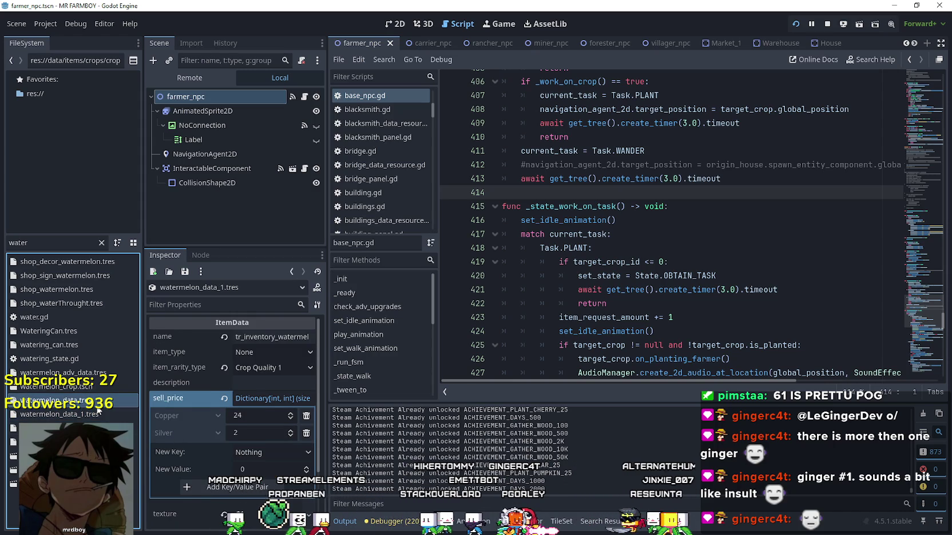
{"action": "scroll", "coordinate": [195, 418], "scroll_direction": "up", "scroll_amount": 1}
{"action": "scroll", "coordinate": [196, 412], "scroll_direction": "up", "scroll_amount": 3}
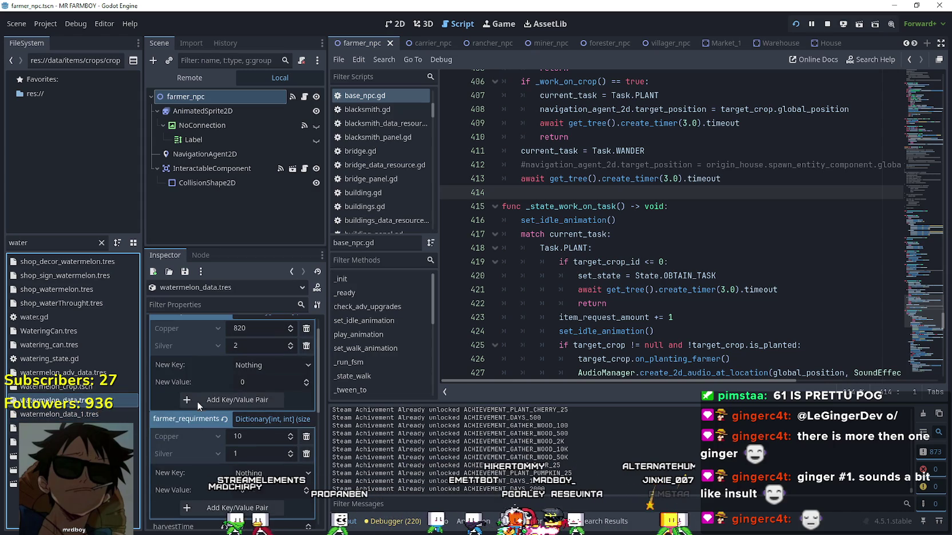
Scroll farmer_npc.gd to the Task.PLANT branch and look up the on_planting_farmer definition.
{"action": "left_click", "coordinate": [12, 242]}
{"action": "scroll", "coordinate": [684, 223], "scroll_direction": "up", "scroll_amount": 5}
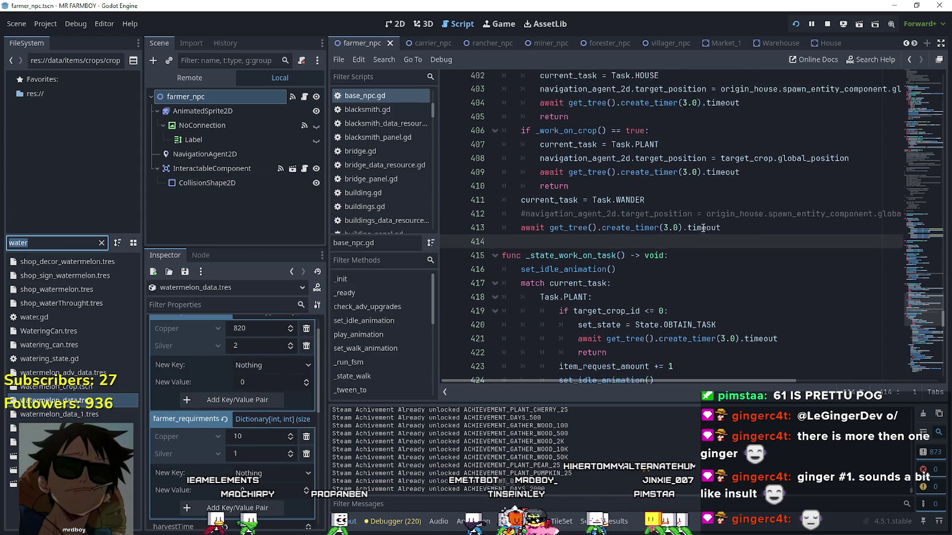
{"action": "scroll", "coordinate": [685, 223], "scroll_direction": "down", "scroll_amount": 4}
{"action": "scroll", "coordinate": [685, 223], "scroll_direction": "down", "scroll_amount": 3}
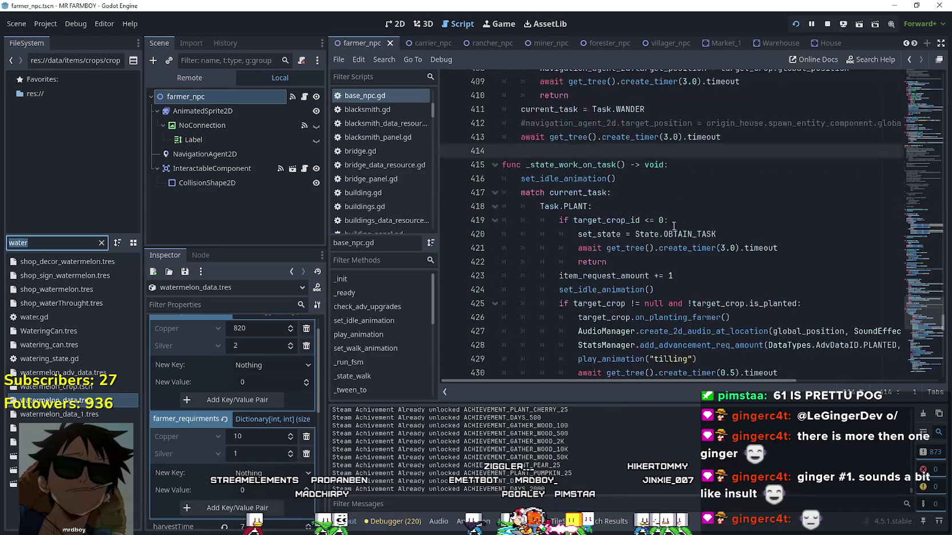
{"action": "scroll", "coordinate": [652, 223], "scroll_direction": "down", "scroll_amount": 2}
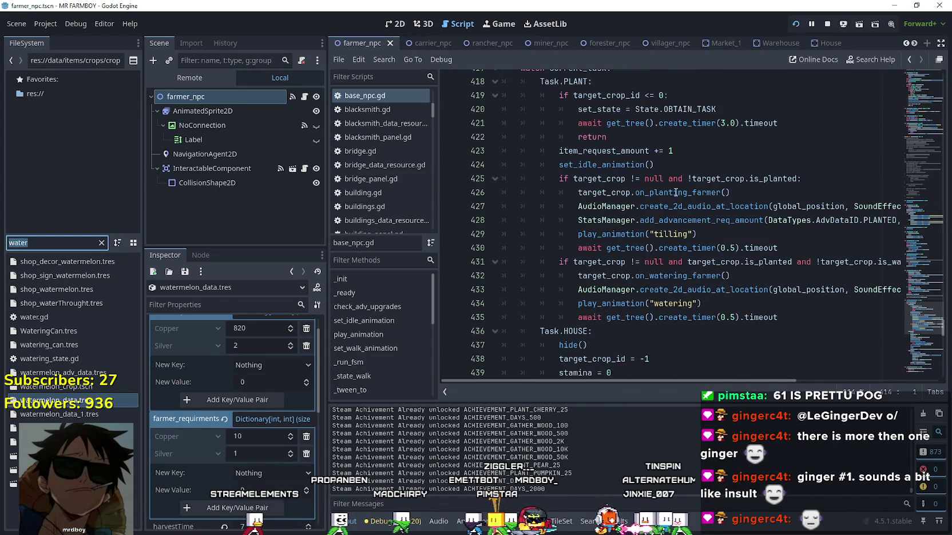
{"action": "right_click", "coordinate": [675, 192]}
{"action": "left_click", "coordinate": [711, 376]}
Review on_planting_farmer in base_crop_crop.gd and bring up code actions for remove_inventory_item.
{"action": "scroll", "coordinate": [693, 347], "scroll_direction": "down", "scroll_amount": 3}
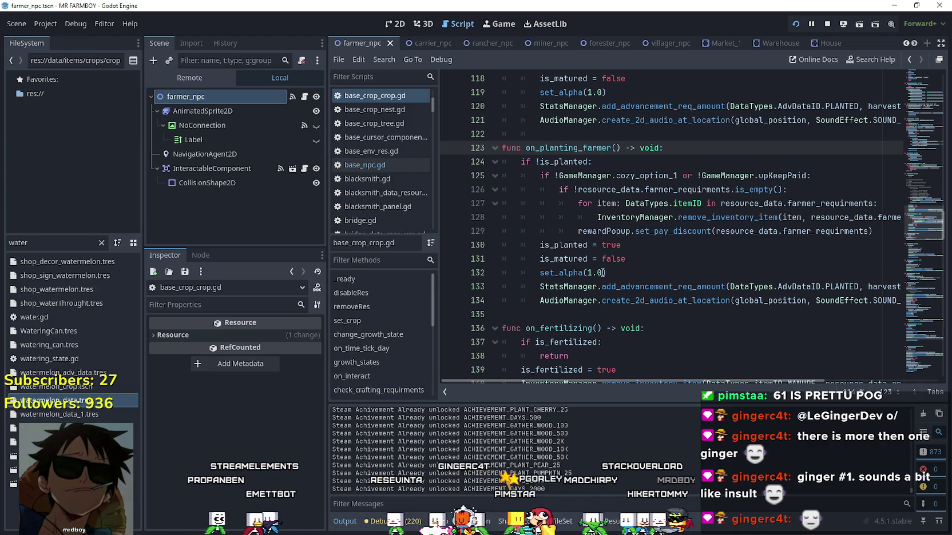
{"action": "mouse_move", "coordinate": [738, 379]}
{"action": "left_mouse_down"}
{"action": "mouse_move", "coordinate": [850, 374]}
{"action": "mouse_move", "coordinate": [738, 378]}
{"action": "mouse_move", "coordinate": [767, 378]}
{"action": "left_mouse_up"}
{"action": "right_click", "coordinate": [665, 214]}
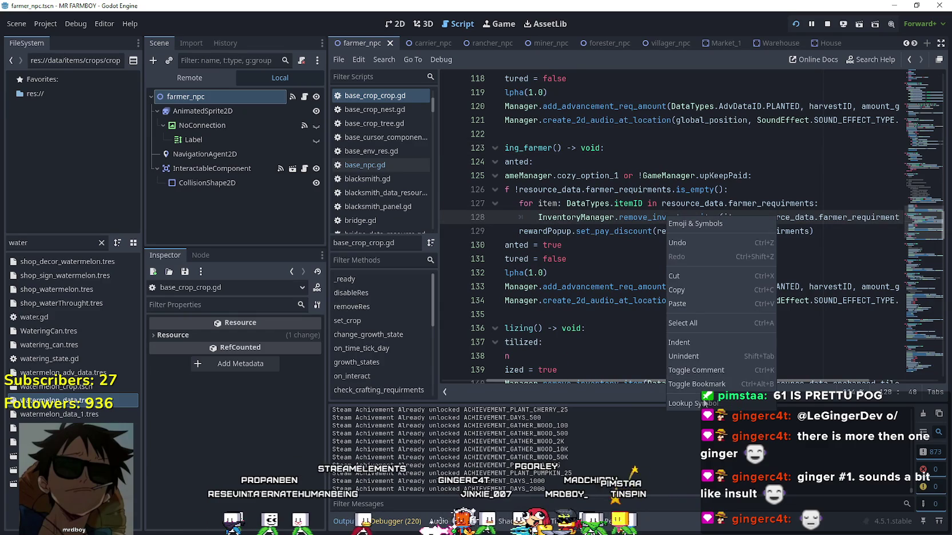
Jump to remove_inventory_item in inventory_manager.gd and inspect its lines 23–27.
{"action": "left_click", "coordinate": [681, 221]}
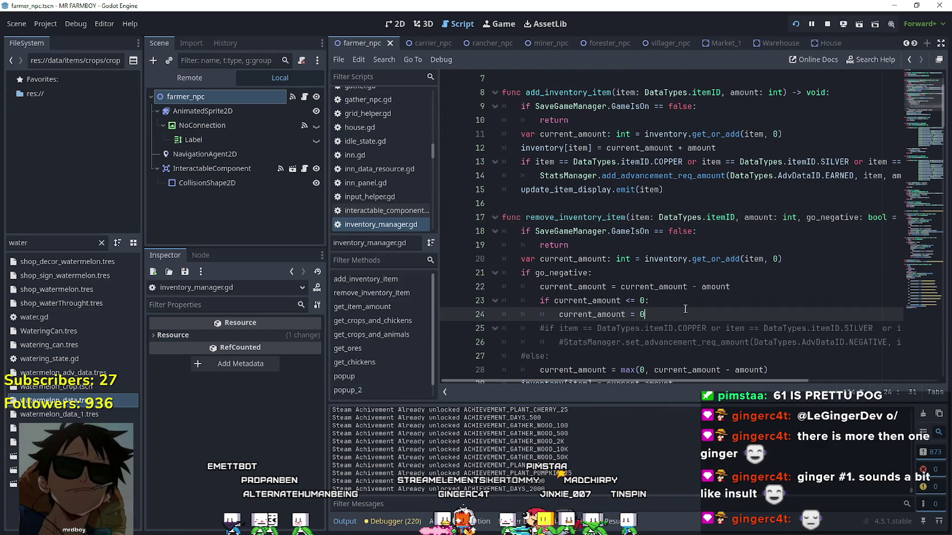
{"action": "left_click", "coordinate": [684, 308]}
{"action": "scroll", "coordinate": [685, 308], "scroll_direction": "down", "scroll_amount": 2}
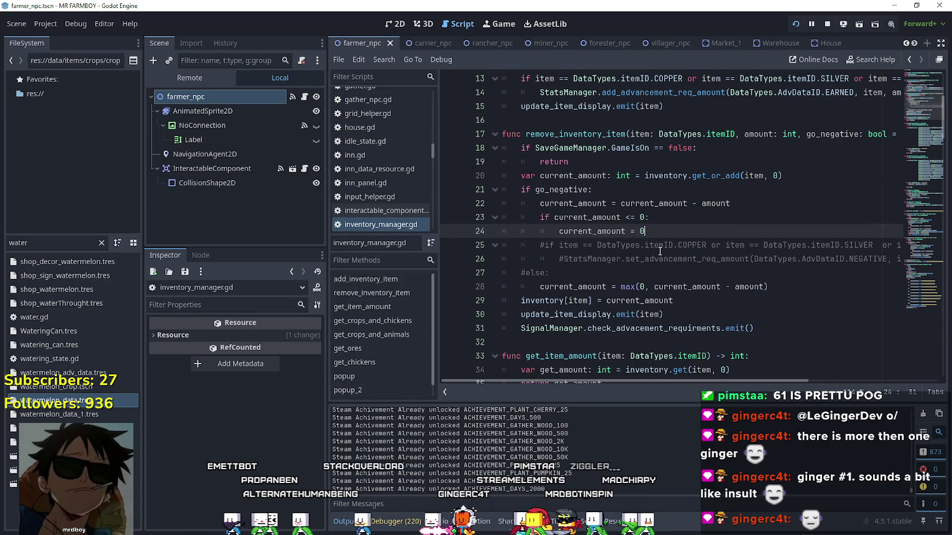
{"action": "scroll", "coordinate": [660, 251], "scroll_direction": "down", "scroll_amount": 1}
{"action": "left_click", "coordinate": [658, 226]}
{"action": "left_click", "coordinate": [683, 176]}
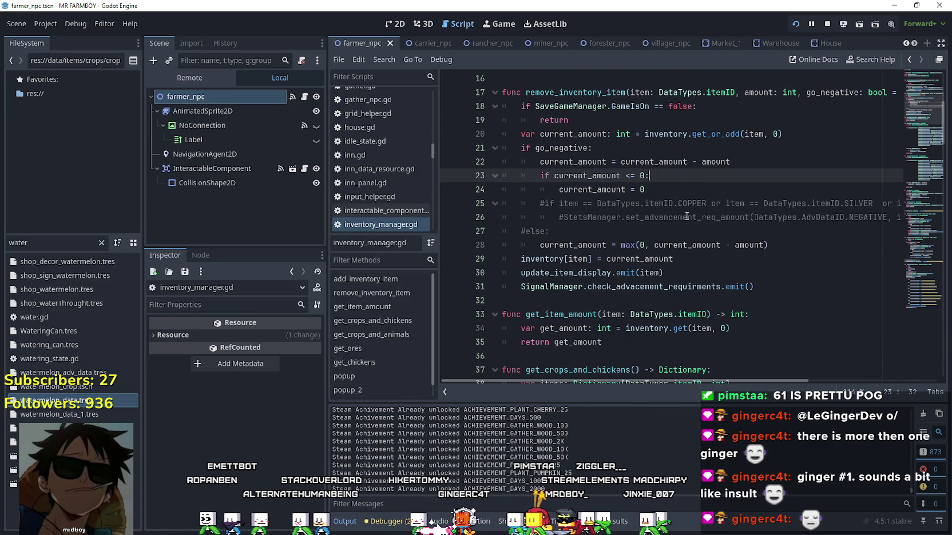
{"action": "scroll", "coordinate": [681, 253], "scroll_direction": "up", "scroll_amount": 1}
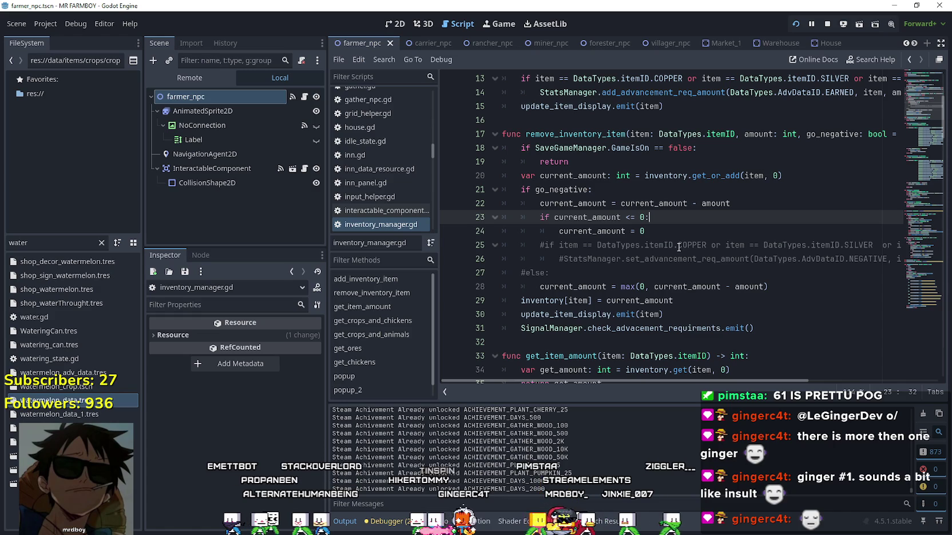
{"action": "left_click", "coordinate": [672, 228]}
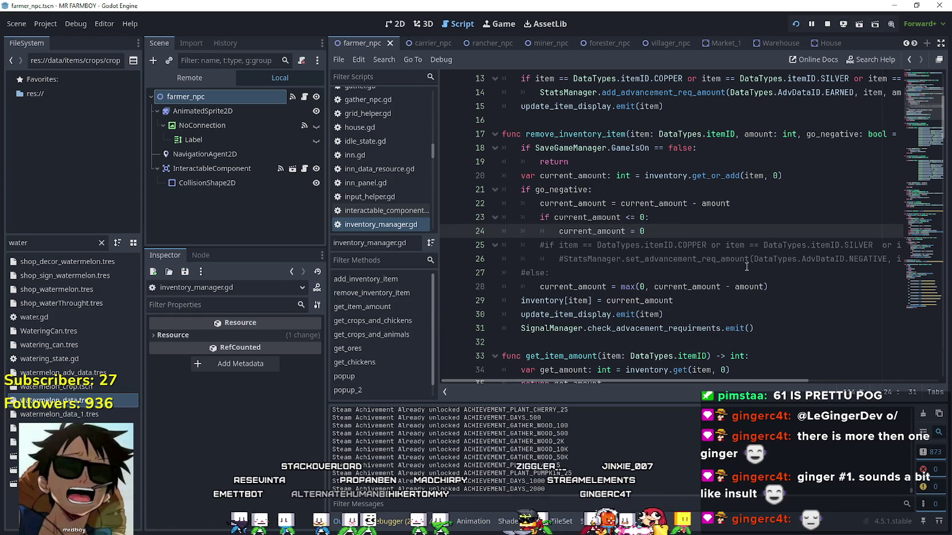
{"action": "left_click", "coordinate": [746, 268]}
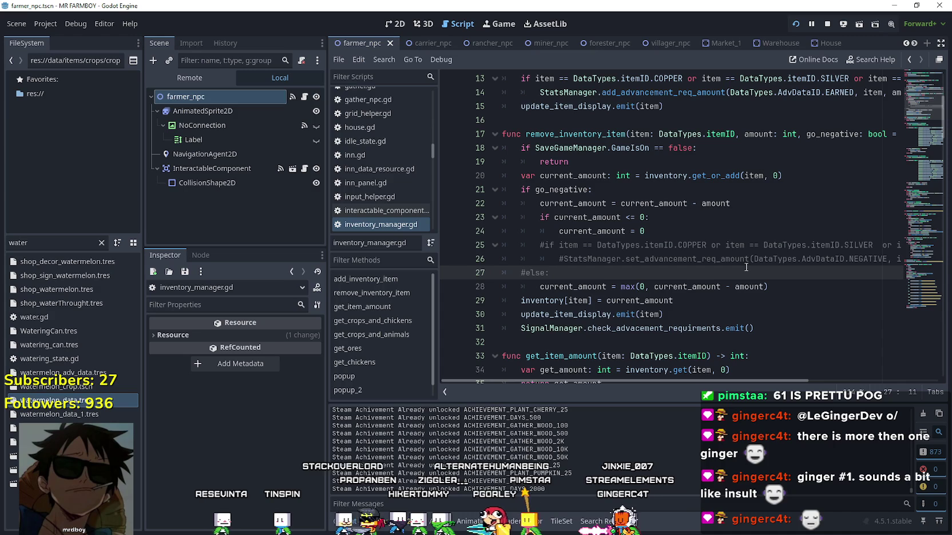
{"action": "scroll", "coordinate": [745, 267], "scroll_direction": "down", "scroll_amount": 1}
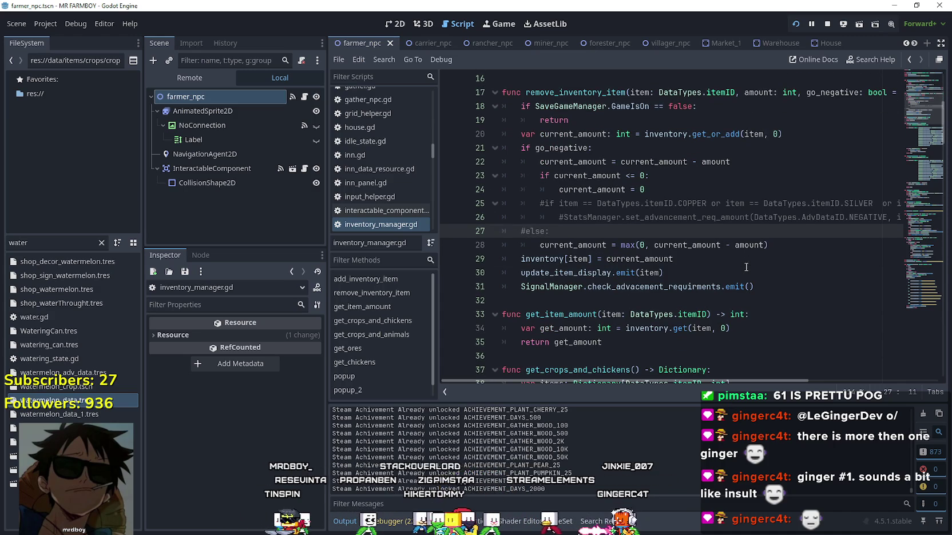
Trace every use of current_amount and place the caret at line 28's max clamp.
{"action": "double_click", "coordinate": [631, 258]}
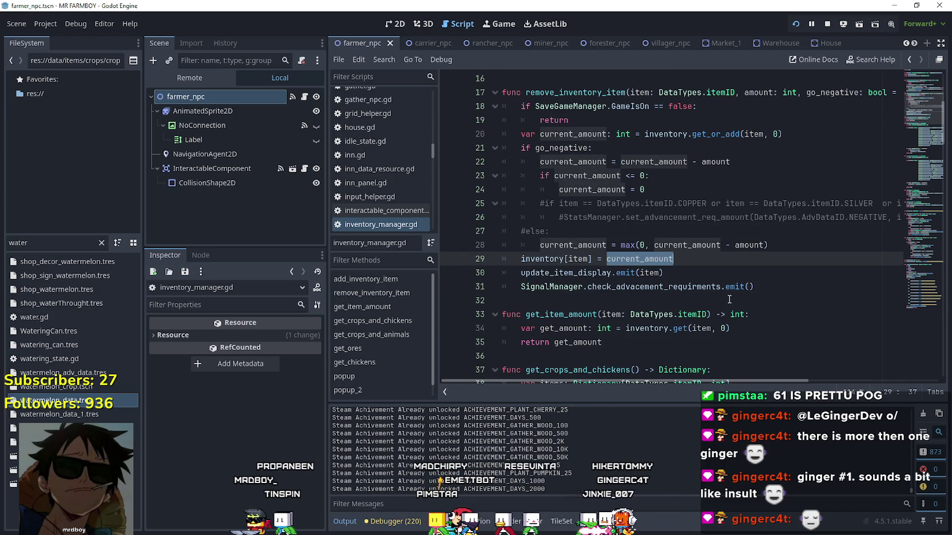
{"action": "scroll", "coordinate": [729, 300], "scroll_direction": "up", "scroll_amount": 1}
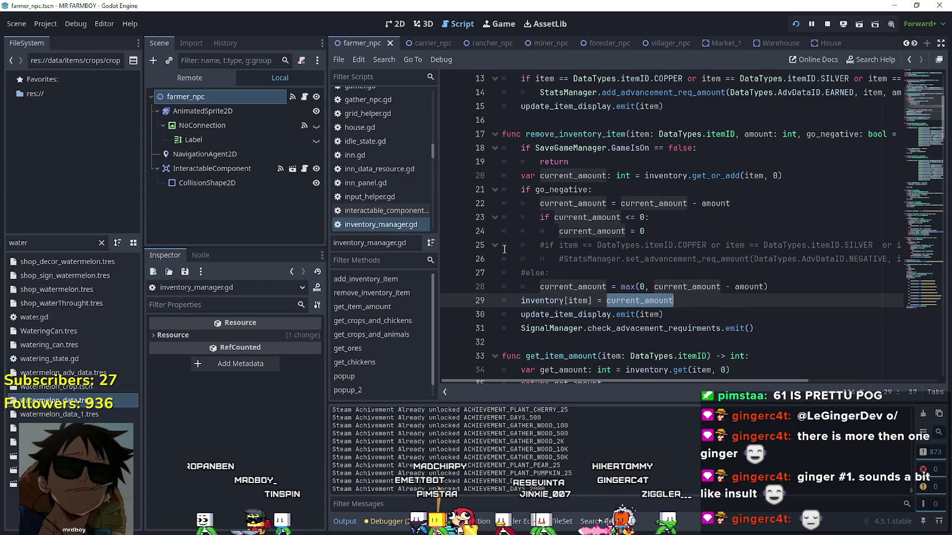
{"action": "double_click", "coordinate": [555, 202]}
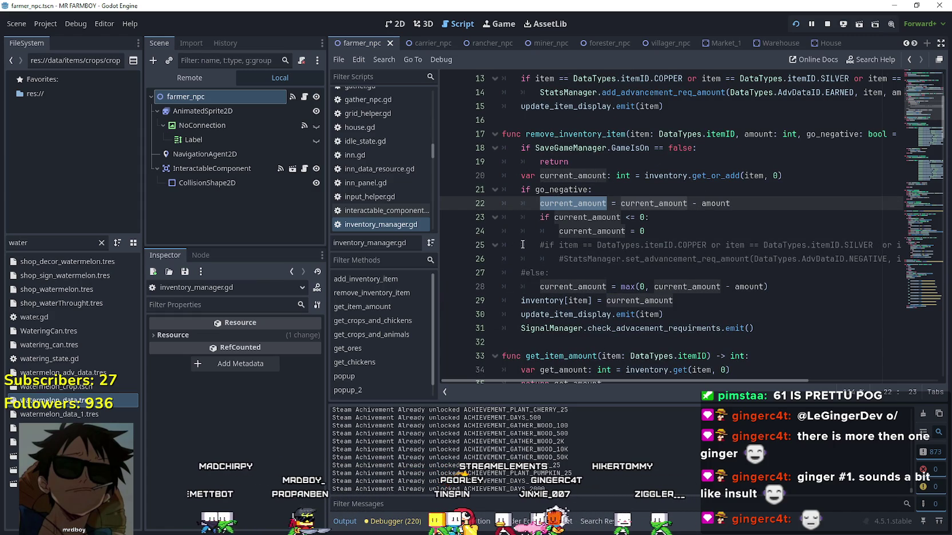
{"action": "scroll", "coordinate": [522, 244], "scroll_direction": "down", "scroll_amount": 1}
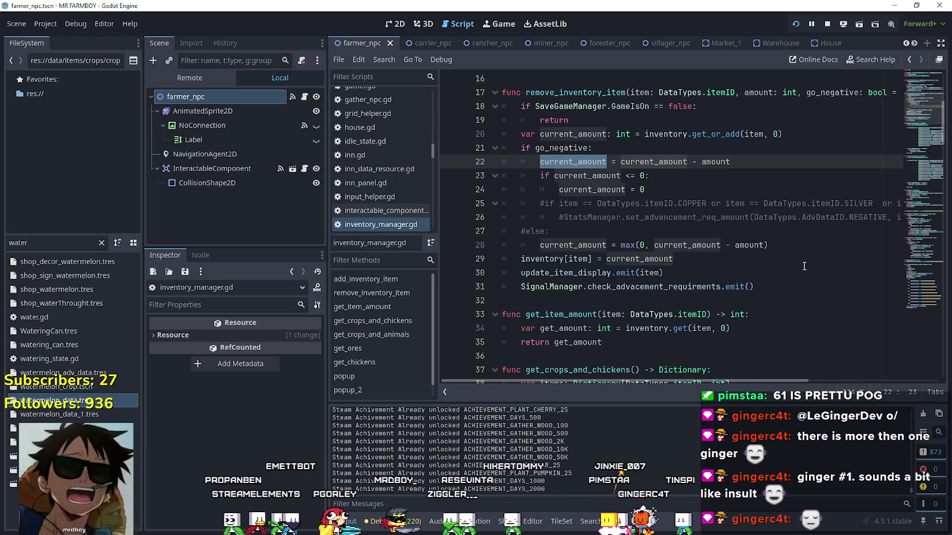
{"action": "left_click", "coordinate": [733, 247]}
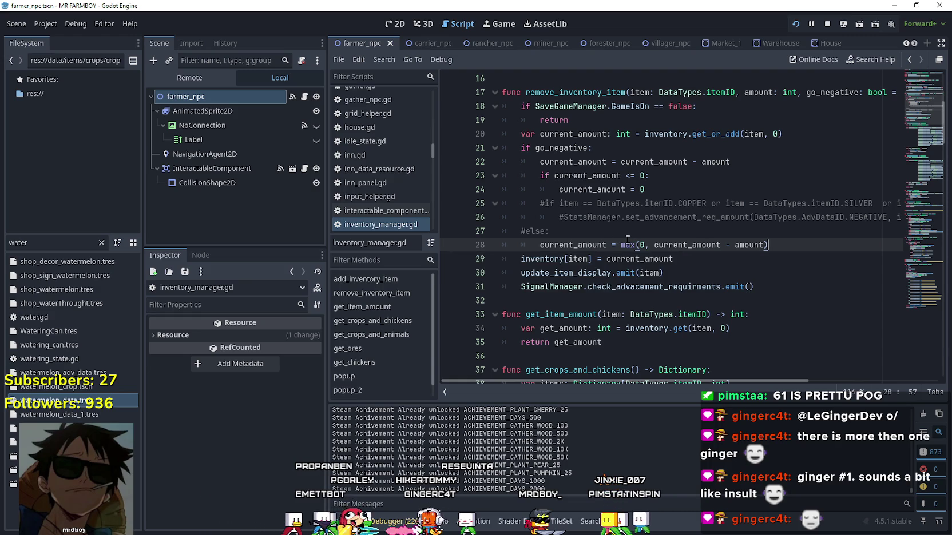
{"action": "mouse_move", "coordinate": [627, 240]}
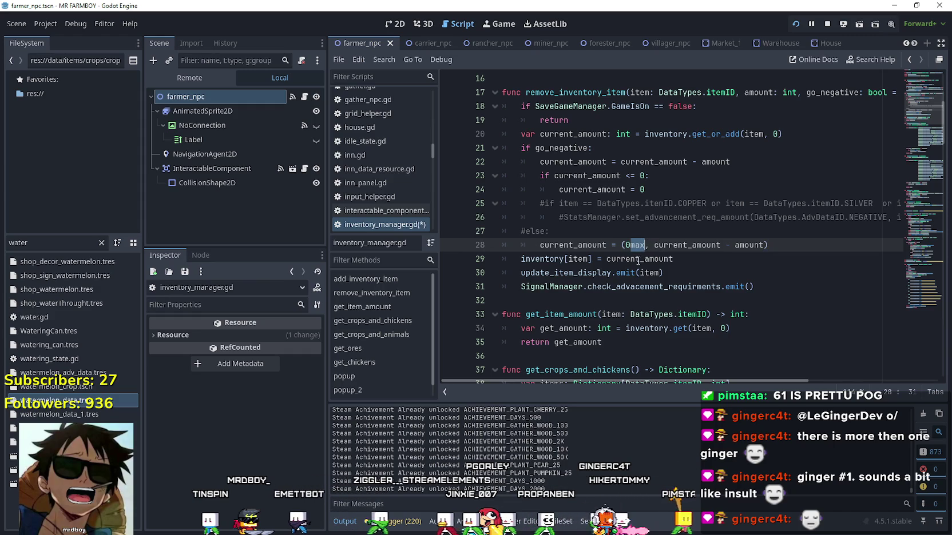
Restore the max(0, …) clamp on line 28 of remove_inventory_item.
{"action": "left_click_drag", "start_coordinate": [638, 244], "coordinate": [622, 245]}
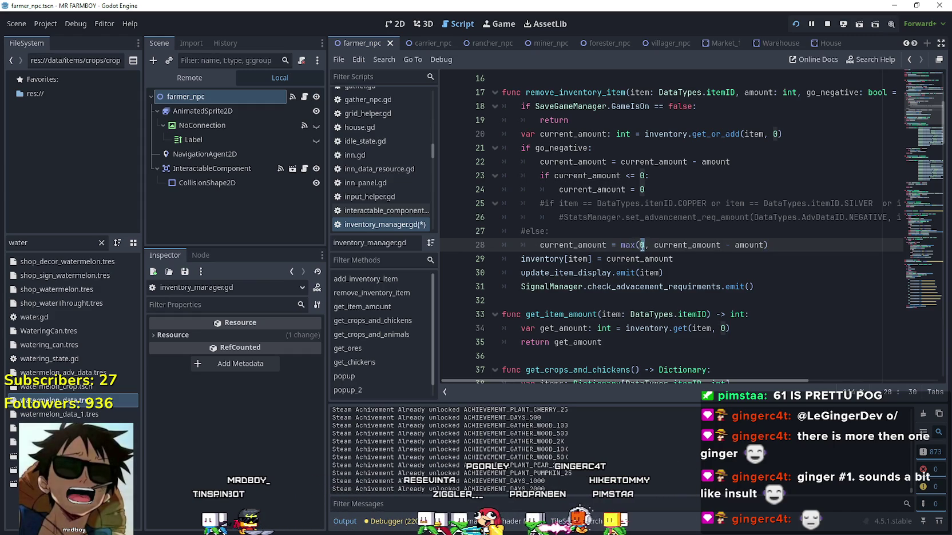
{"action": "mouse_move", "coordinate": [671, 292]}
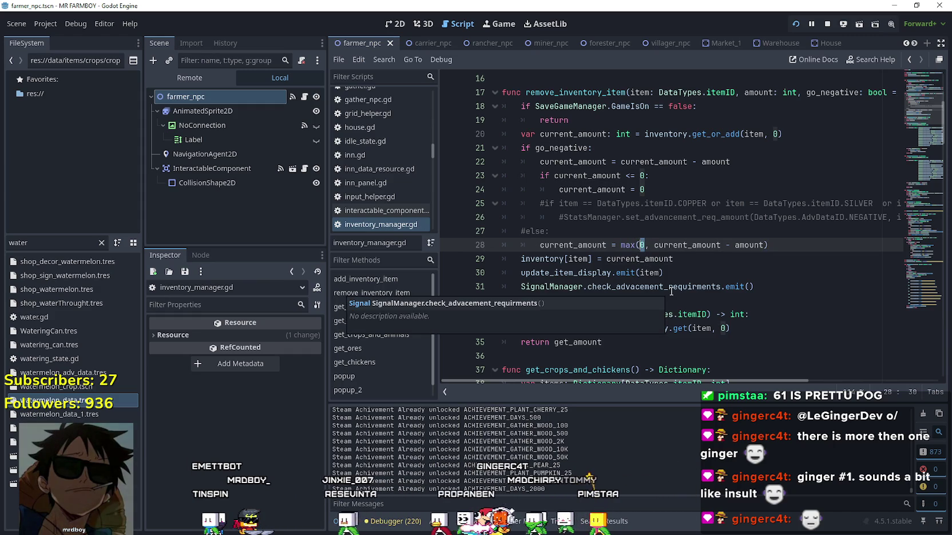
{"action": "left_click", "coordinate": [515, 149]}
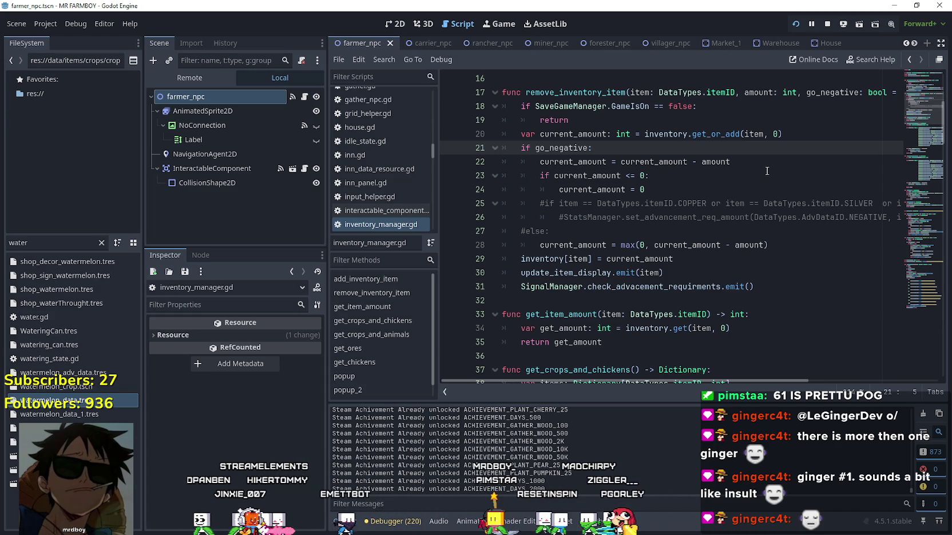
{"action": "left_click", "coordinate": [646, 177]}
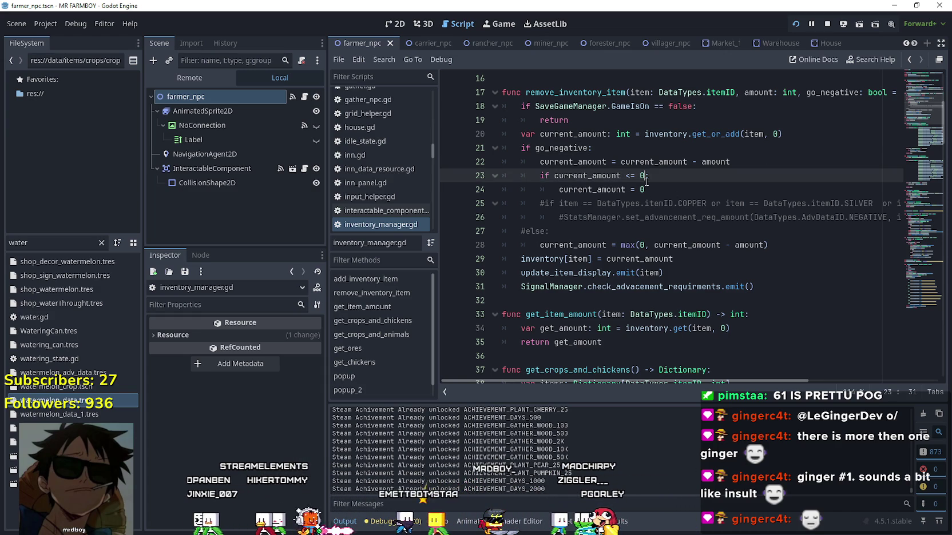
{"action": "double_click", "coordinate": [606, 190]}
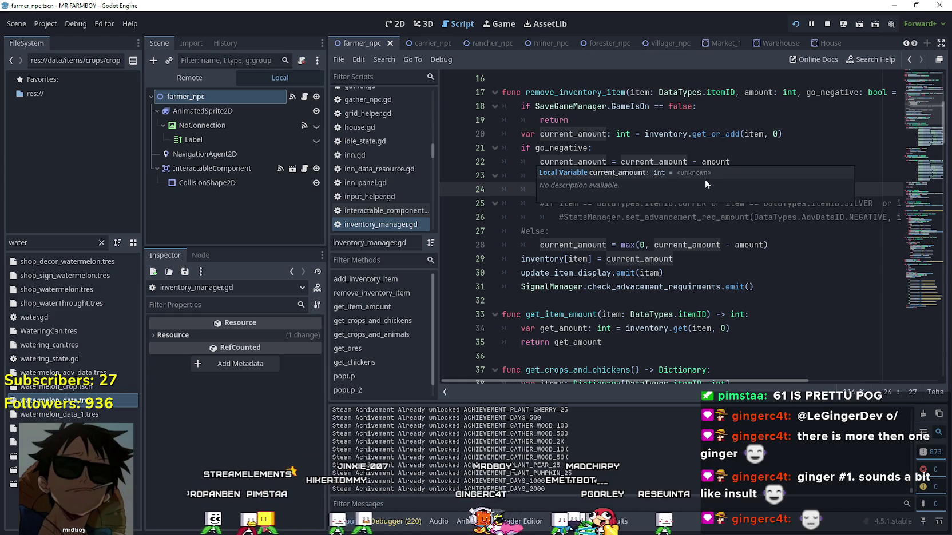
{"action": "left_click", "coordinate": [669, 192]}
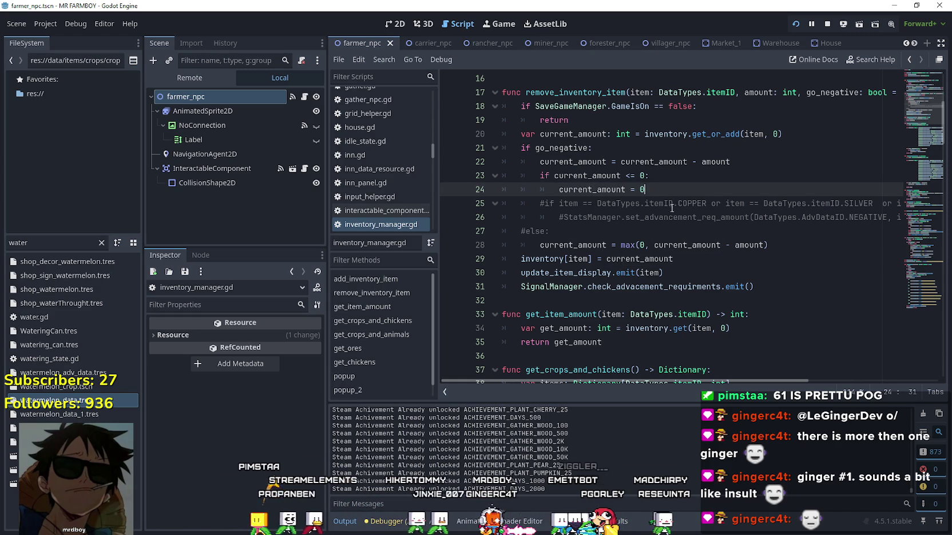
{"action": "double_click", "coordinate": [566, 241]}
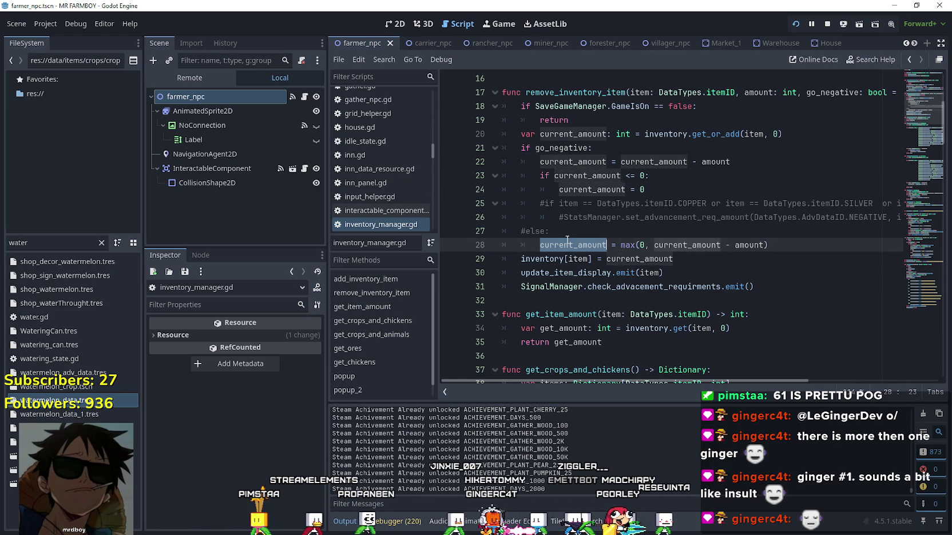
{"action": "key", "text": "Left"}
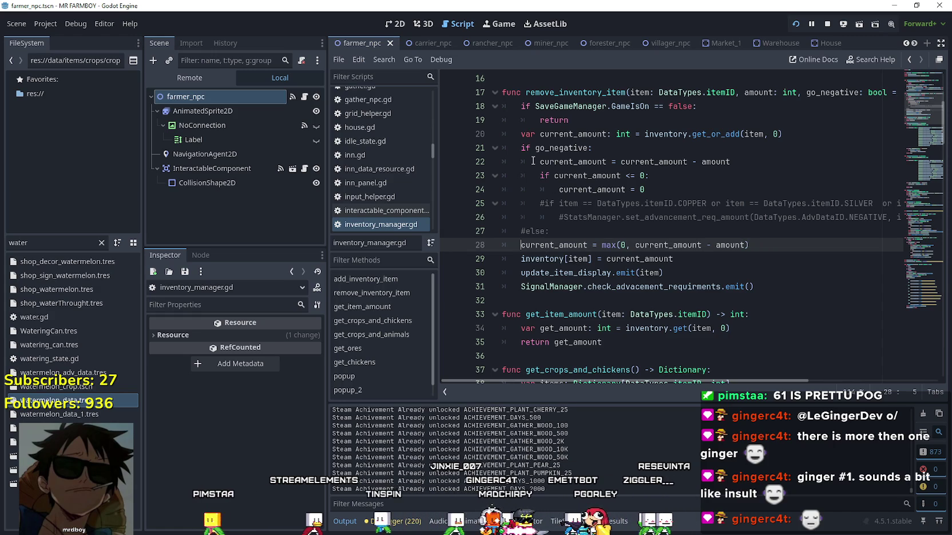
{"action": "key", "text": "Up"}
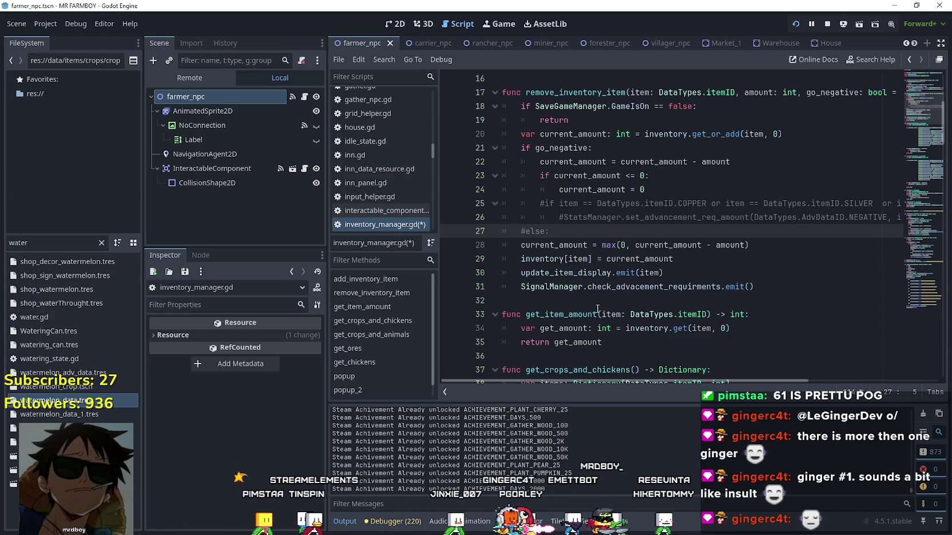
{"action": "left_click", "coordinate": [584, 231]}
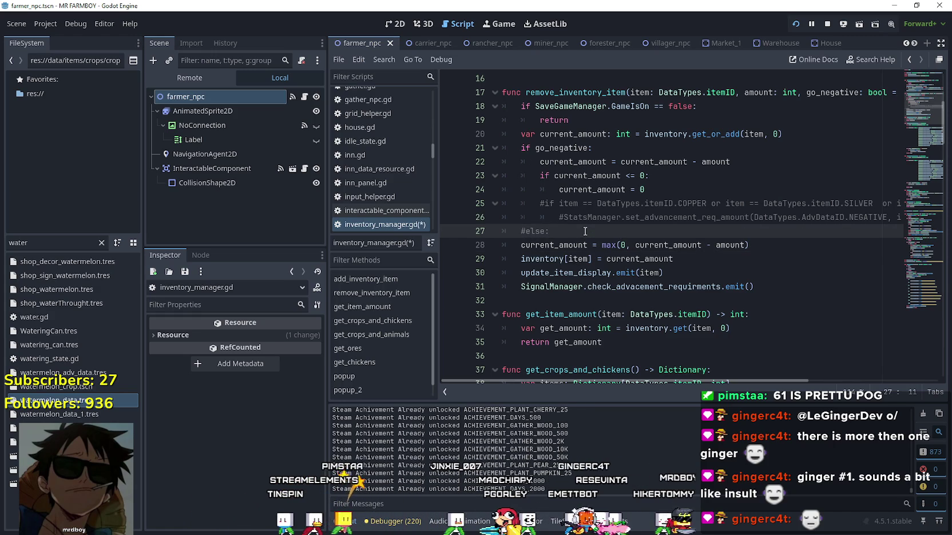
Comment out the go_negative branch on lines 21–23 and save the script.
{"action": "left_click", "coordinate": [519, 149]}
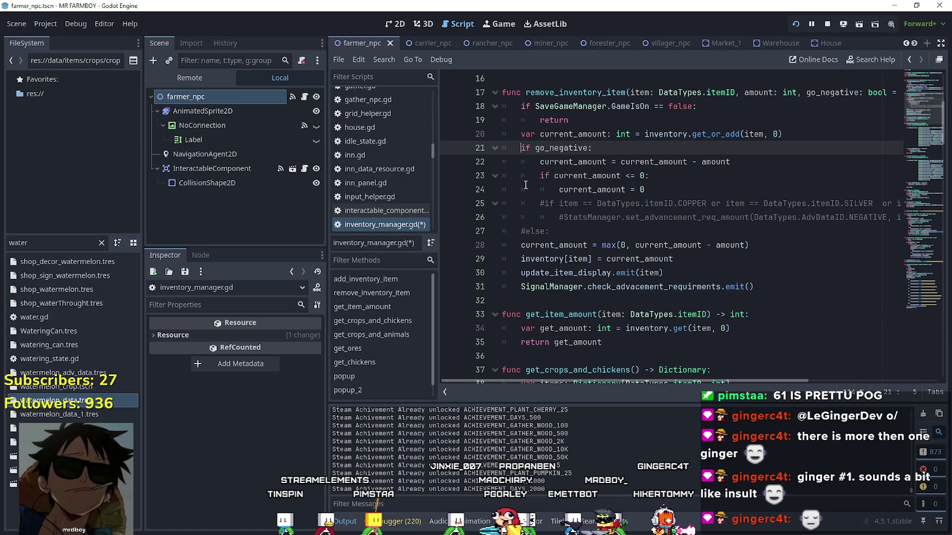
{"action": "left_click", "coordinate": [523, 162]}
{"action": "type", "text": "#"}
{"action": "left_click", "coordinate": [523, 176]}
{"action": "type", "text": "#"}
{"action": "left_click", "coordinate": [523, 189]}
{"action": "type", "text": "#"}
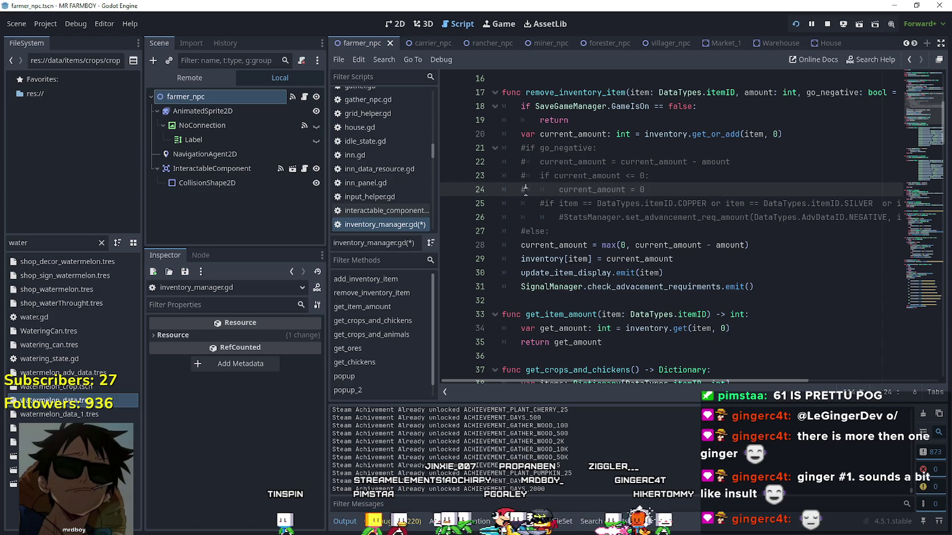
{"action": "key", "text": "ctrl+s"}
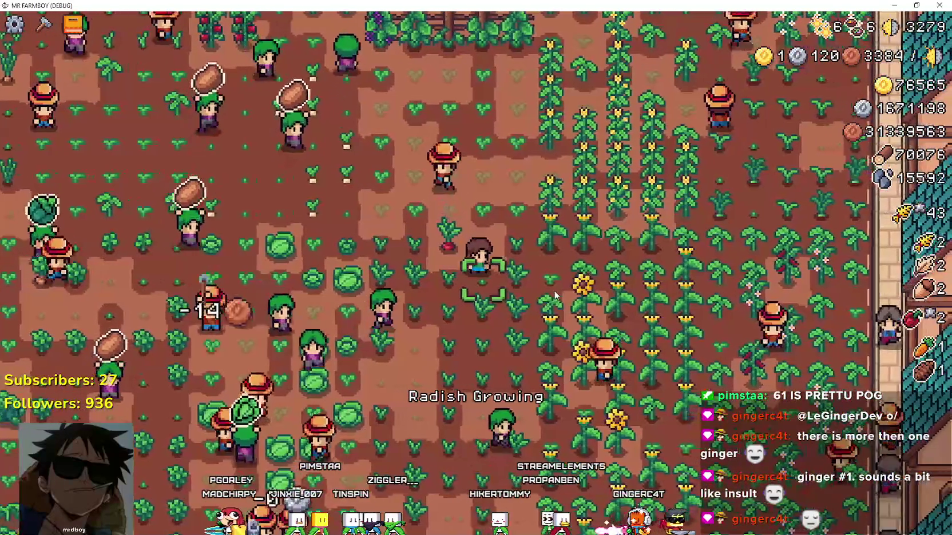
Pause and resume Mr Farmboy, then pause again and stop the debug run with F8.
{"action": "key", "text": "Escape"}
{"action": "left_click", "coordinate": [555, 292]}
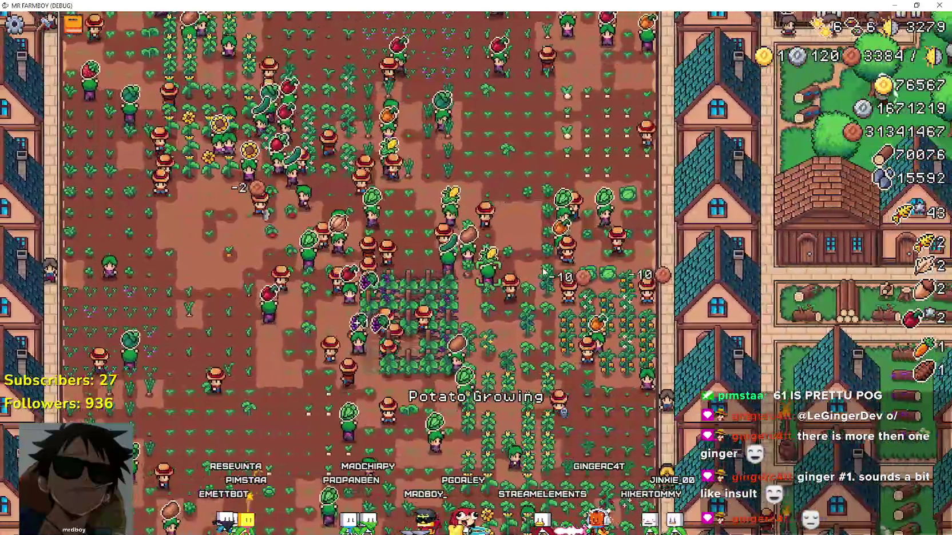
{"action": "scroll", "coordinate": [542, 267], "scroll_direction": "up", "scroll_amount": 3}
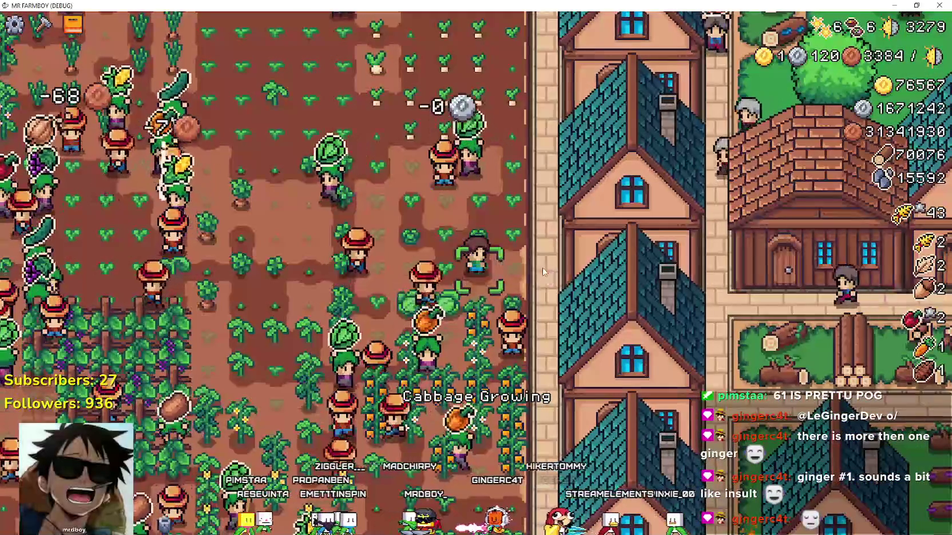
{"action": "key", "text": "Escape"}
{"action": "key", "text": "Escape"}
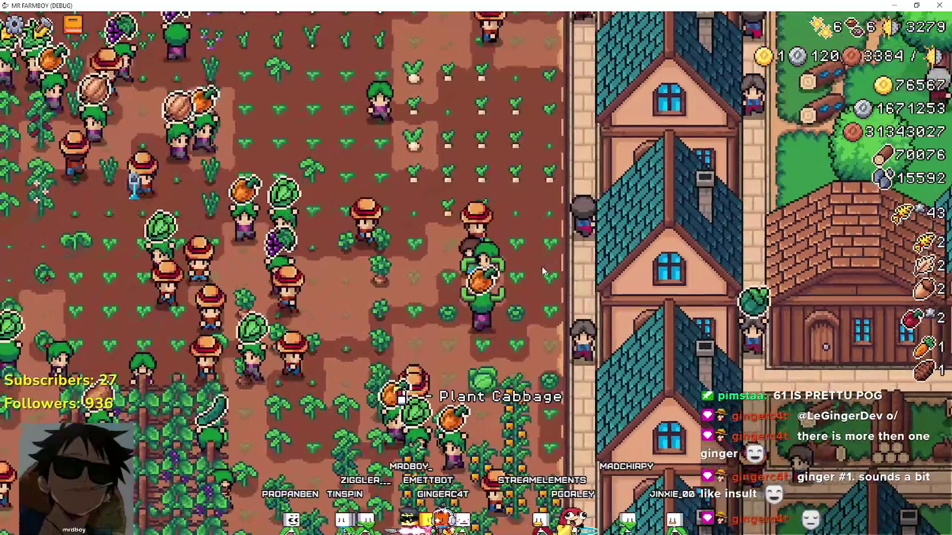
{"action": "key", "text": "F8"}
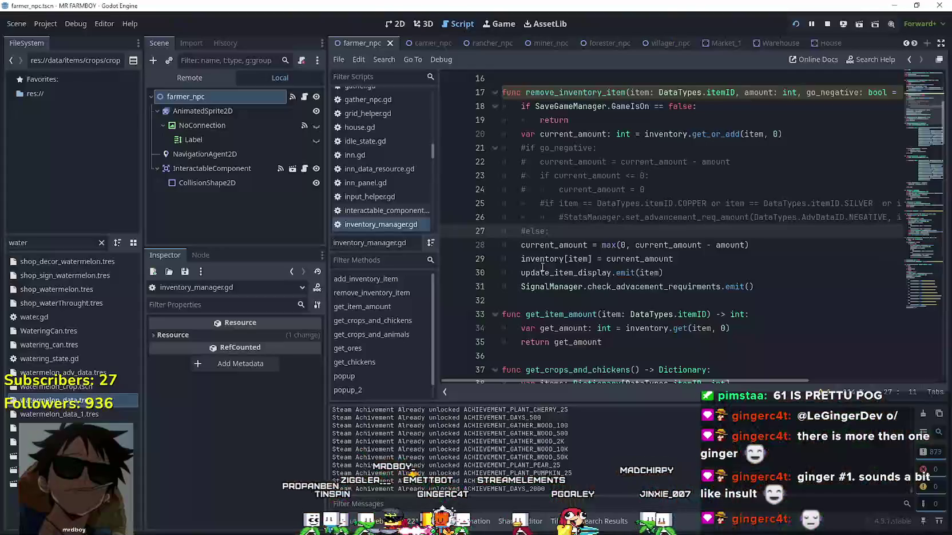
Filter files to 'cab', view cabbage_data.tres's farmer requirements, then open base_npc.gd's planting code.
{"action": "double_click", "coordinate": [37, 243]}
{"action": "type", "text": "cabb"}
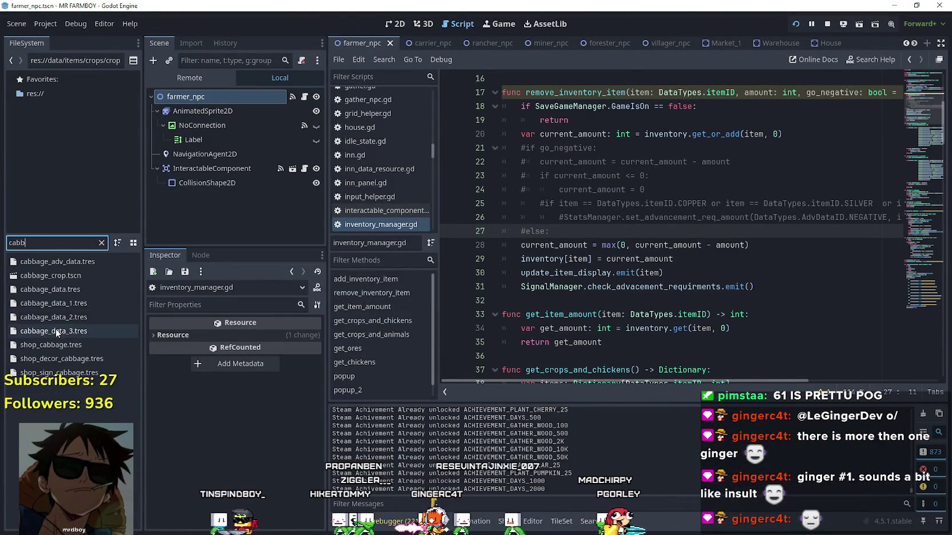
{"action": "left_click", "coordinate": [63, 305]}
{"action": "left_click", "coordinate": [67, 293]}
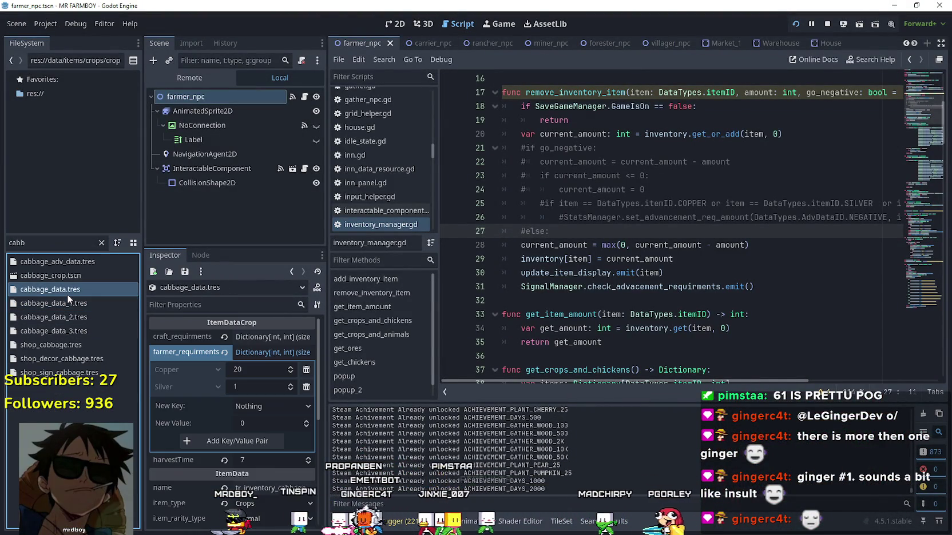
{"action": "scroll", "coordinate": [197, 484], "scroll_direction": "down", "scroll_amount": 1}
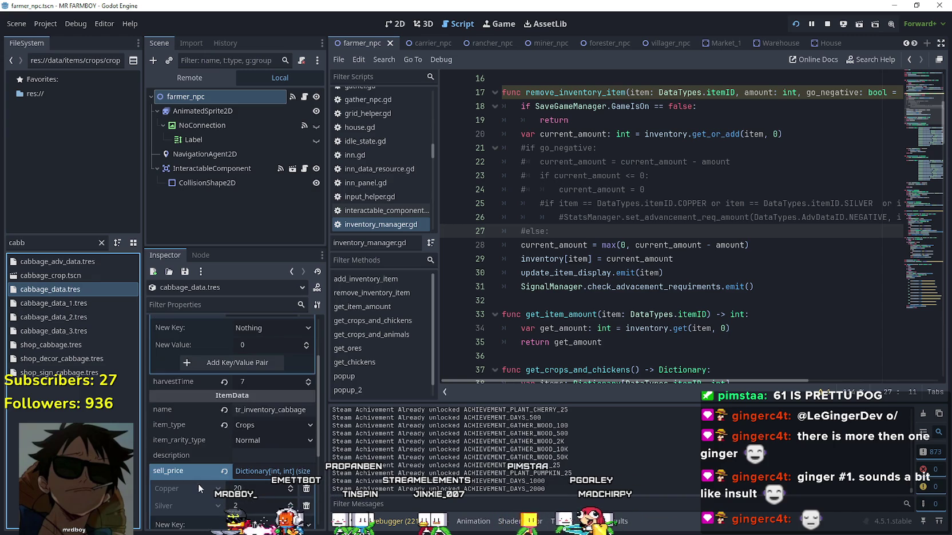
{"action": "scroll", "coordinate": [275, 437], "scroll_direction": "up", "scroll_amount": 1}
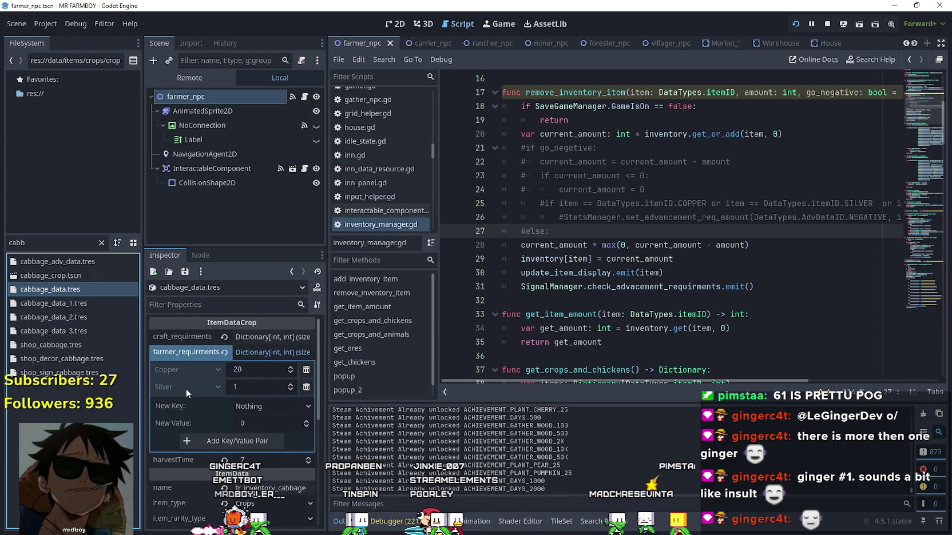
{"action": "scroll", "coordinate": [809, 372], "scroll_direction": "up", "scroll_amount": 1}
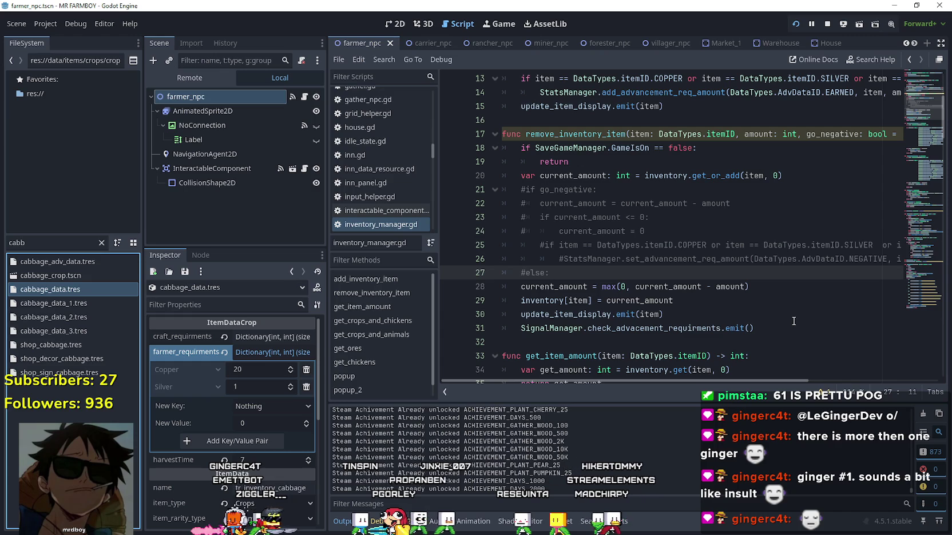
{"action": "left_click_drag", "start_coordinate": [726, 381], "coordinate": [835, 380]}
{"action": "scroll", "coordinate": [887, 379], "scroll_direction": "left", "scroll_amount": 5}
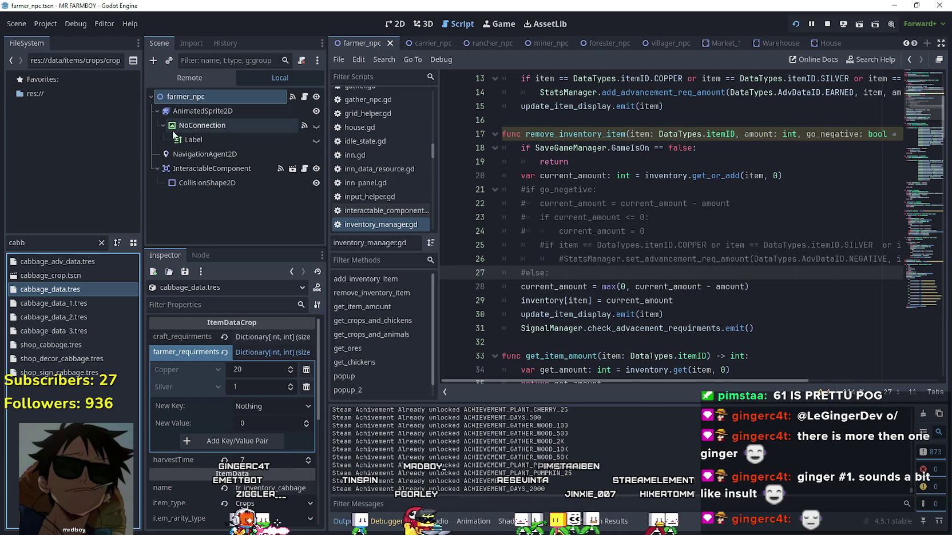
{"action": "left_click", "coordinate": [305, 97]}
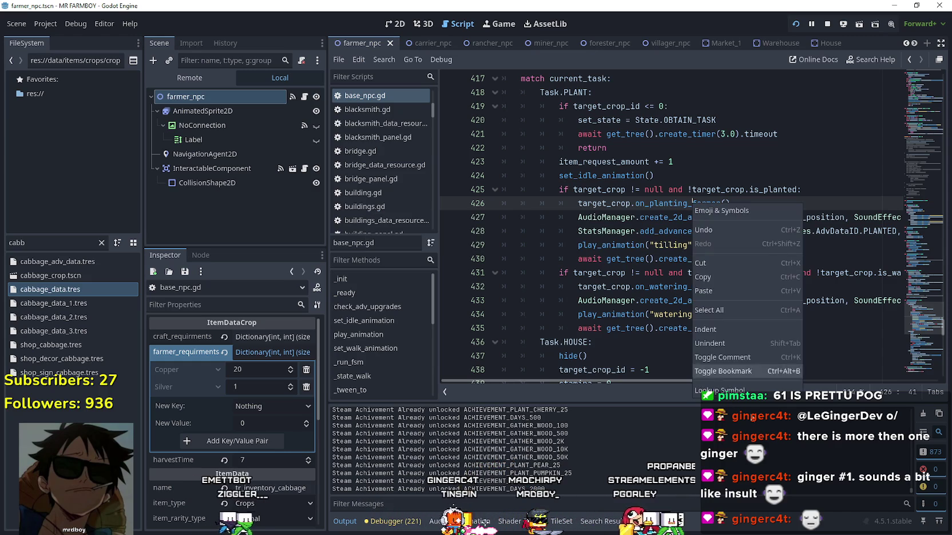
Jump to on_planting_farmer in base_crop_crop.gd and select farmer_requirments on line 129.
{"action": "left_click", "coordinate": [694, 205], "text": "ctrl"}
{"action": "left_click", "coordinate": [662, 248]}
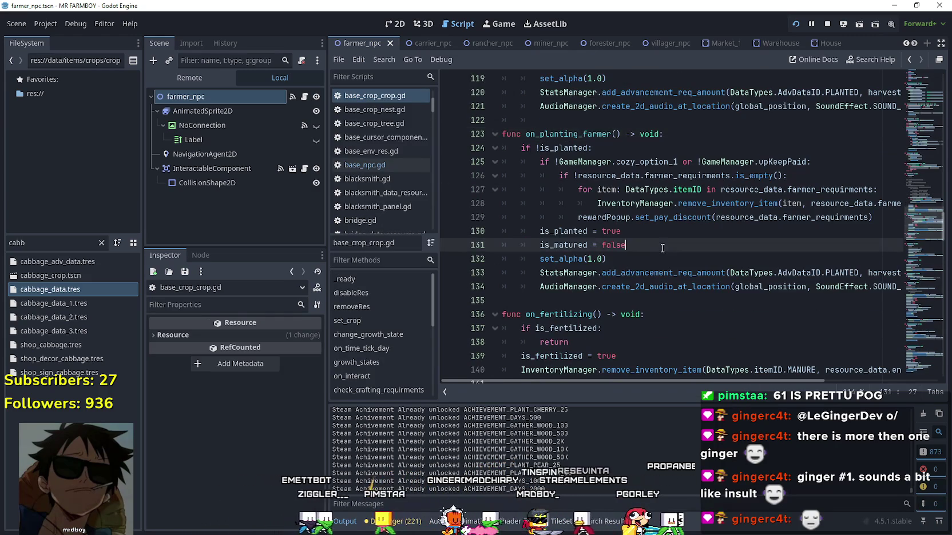
{"action": "double_click", "coordinate": [766, 222]}
{"action": "double_click", "coordinate": [805, 217]}
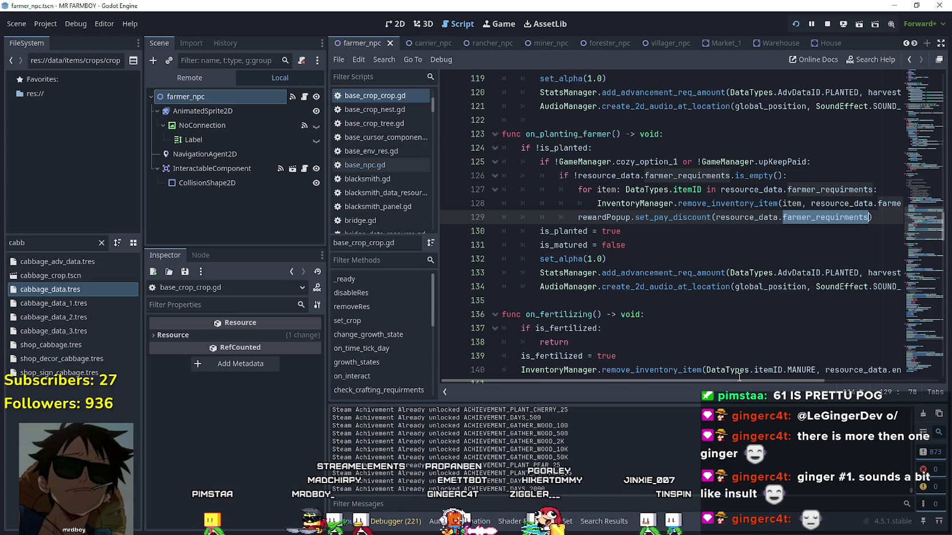
{"action": "mouse_move", "coordinate": [736, 381]}
{"action": "left_mouse_down"}
{"action": "mouse_move", "coordinate": [893, 392]}
{"action": "mouse_move", "coordinate": [755, 386]}
{"action": "left_mouse_up"}
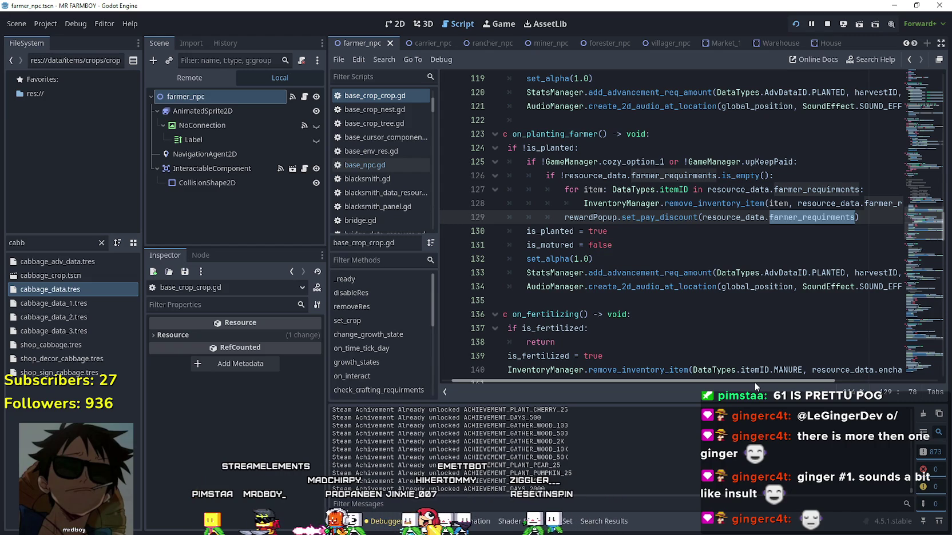
Load cabbage_data.tres into the Inspector, showing farmer requirements of 20 Copper and 1 Silver.
{"action": "left_click", "coordinate": [39, 290]}
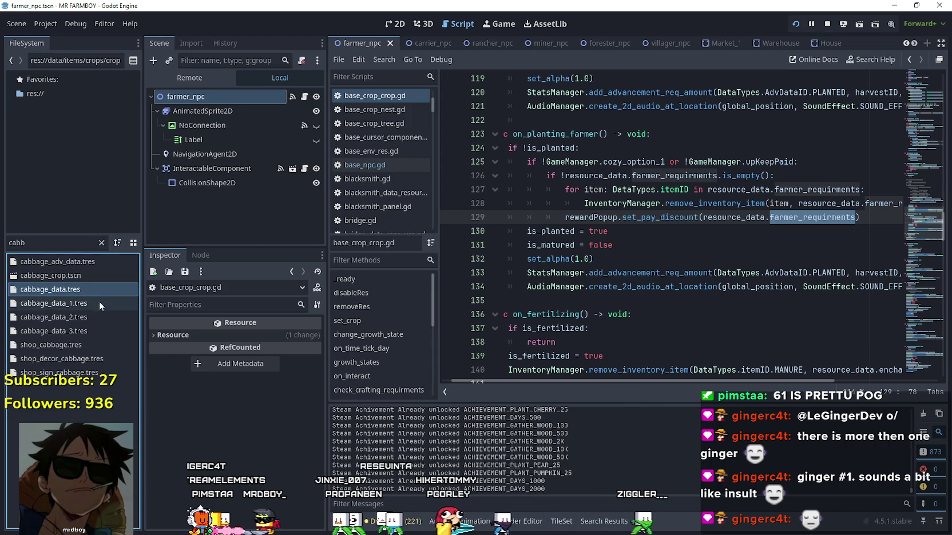
{"action": "left_click", "coordinate": [80, 290]}
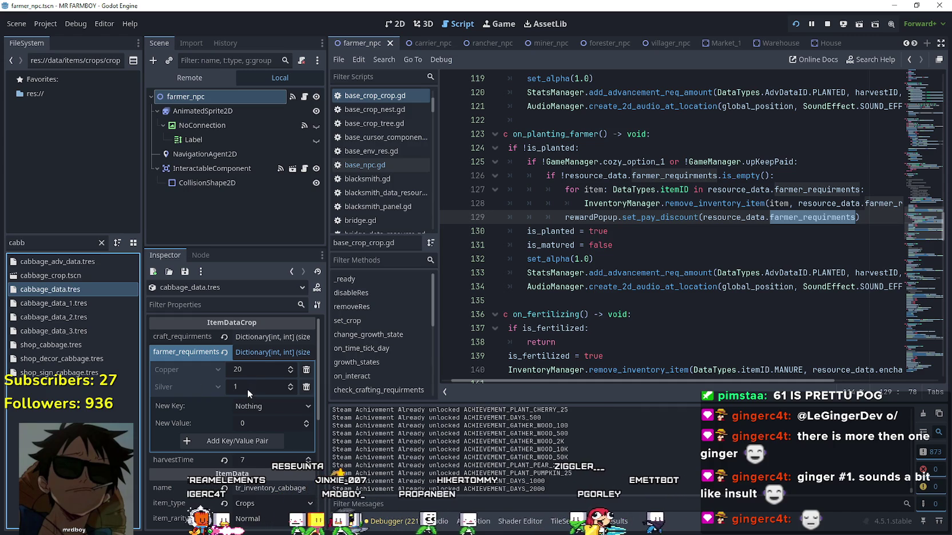
{"action": "left_click_drag", "start_coordinate": [582, 381], "coordinate": [703, 373]}
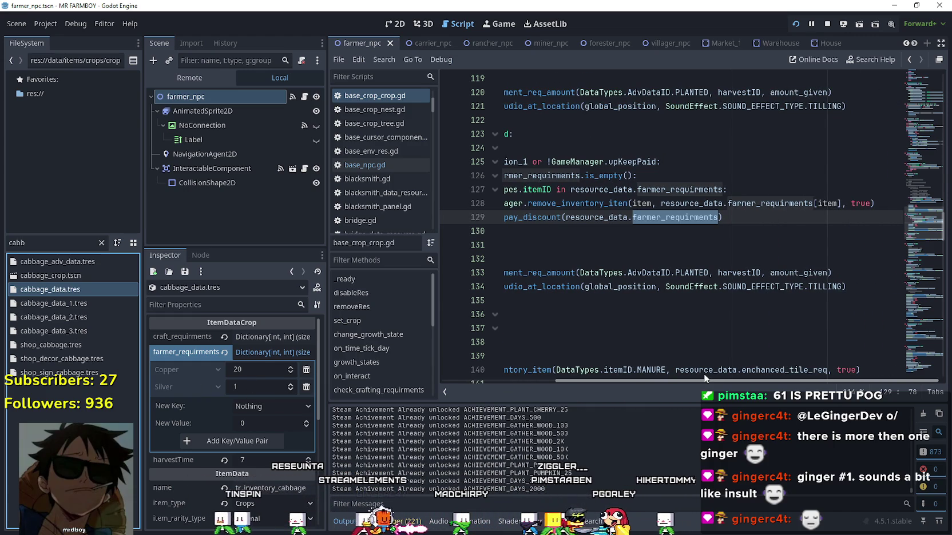
{"action": "mouse_move", "coordinate": [703, 373]}
{"action": "left_mouse_down"}
{"action": "mouse_move", "coordinate": [561, 355]}
{"action": "mouse_move", "coordinate": [549, 372]}
{"action": "mouse_move", "coordinate": [850, 381]}
{"action": "mouse_move", "coordinate": [524, 355]}
{"action": "left_mouse_up"}
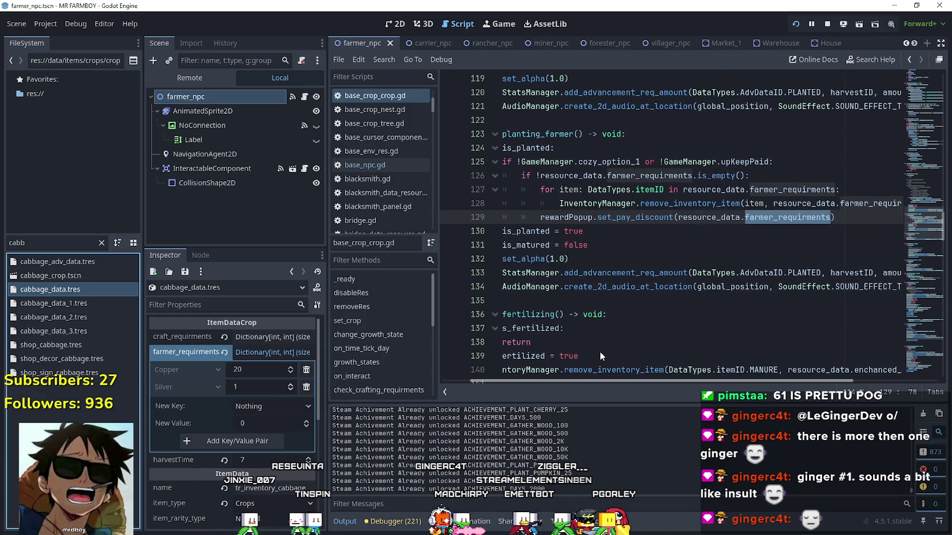
{"action": "scroll", "coordinate": [603, 268], "scroll_direction": "up", "scroll_amount": 4}
{"action": "scroll", "coordinate": [519, 350], "scroll_direction": "down", "scroll_amount": 2}
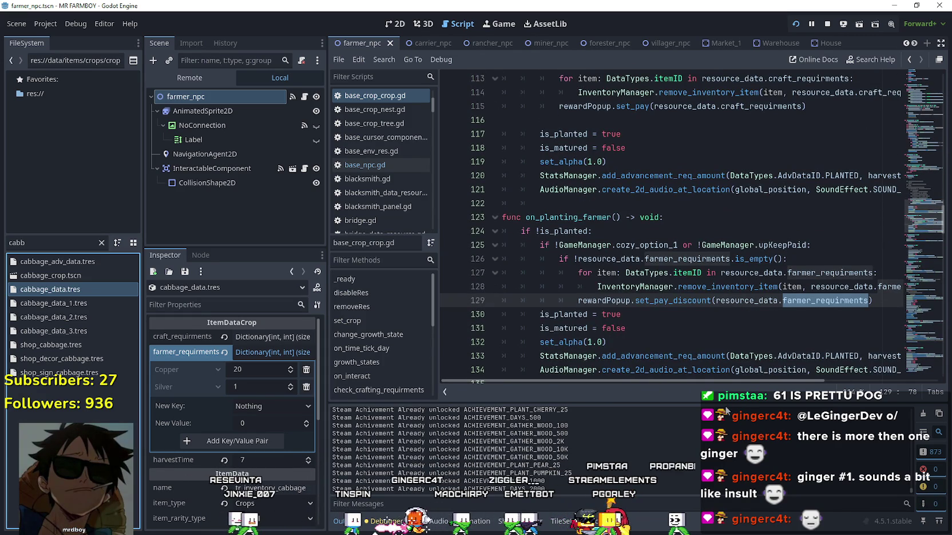
Review the farmer_requirments check on line 126, then open the cabbage_crop.tscn scene.
{"action": "mouse_move", "coordinate": [714, 379]}
{"action": "left_mouse_down"}
{"action": "mouse_move", "coordinate": [827, 375]}
{"action": "mouse_move", "coordinate": [682, 368]}
{"action": "left_mouse_up"}
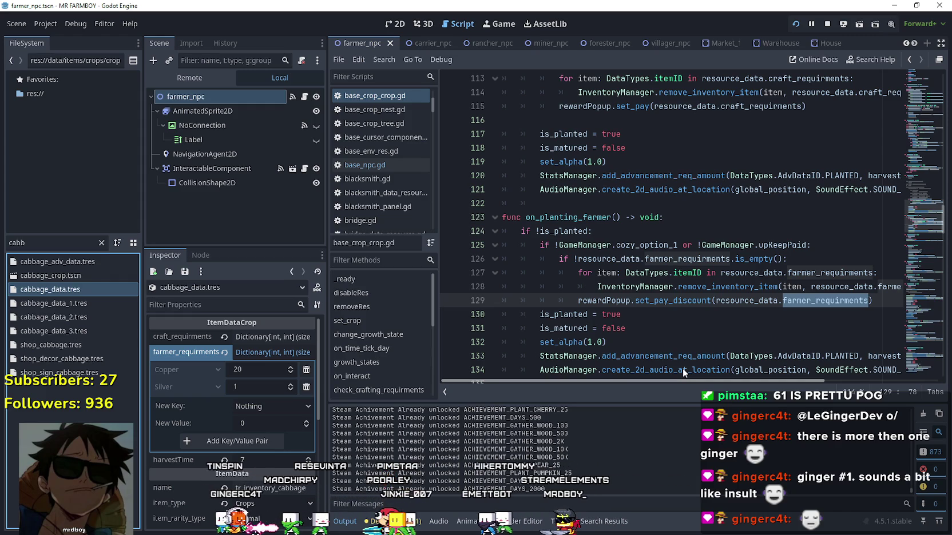
{"action": "scroll", "coordinate": [817, 354], "scroll_direction": "right", "scroll_amount": 5}
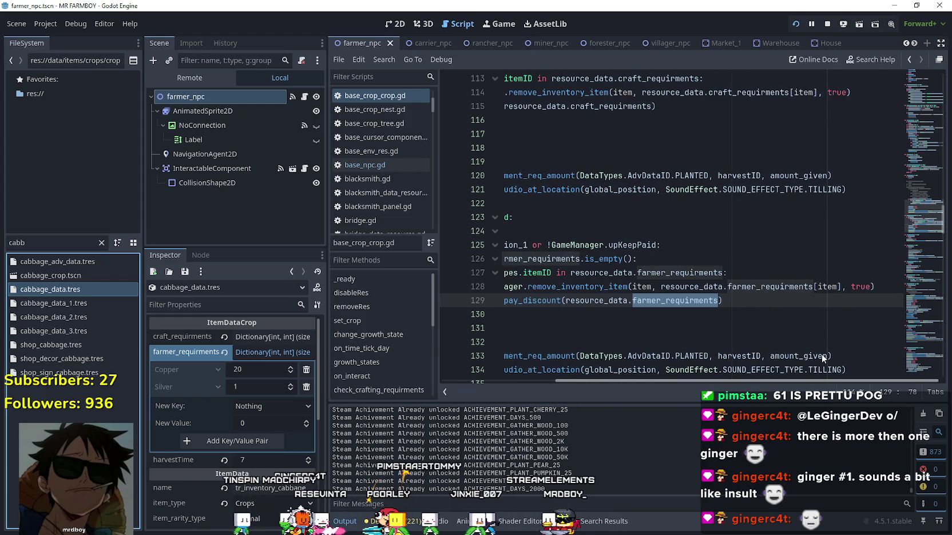
{"action": "scroll", "coordinate": [822, 356], "scroll_direction": "left", "scroll_amount": 5}
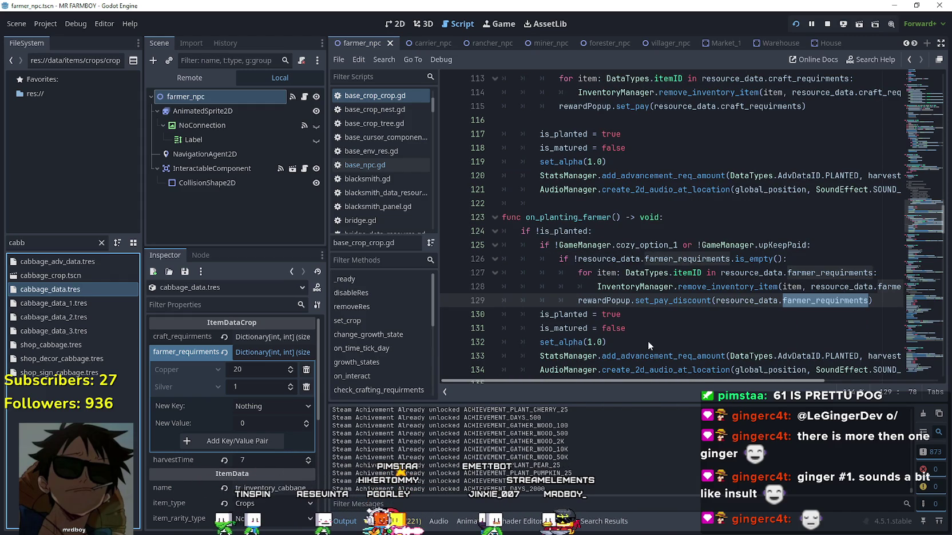
{"action": "left_click", "coordinate": [673, 269]}
{"action": "key", "text": "Up"}
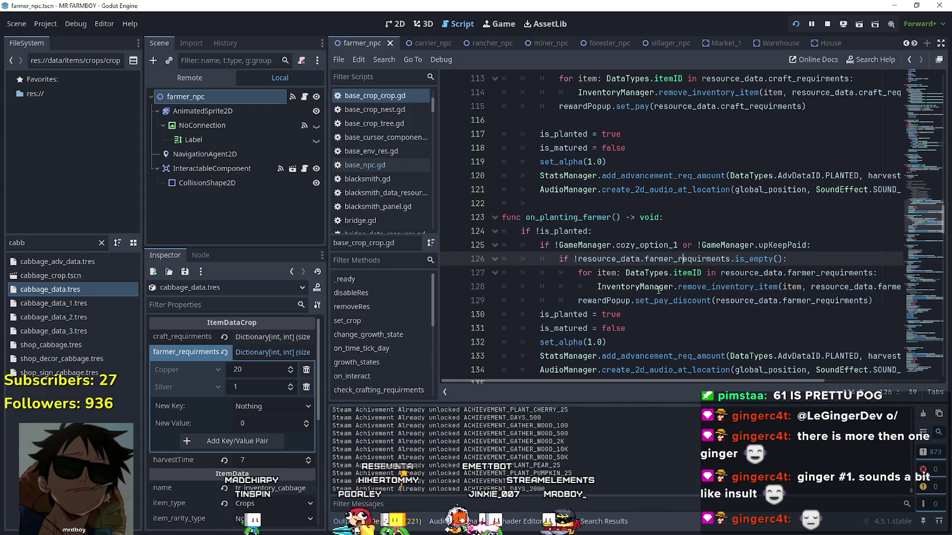
{"action": "left_click_drag", "start_coordinate": [36, 242], "coordinate": [1, 234]}
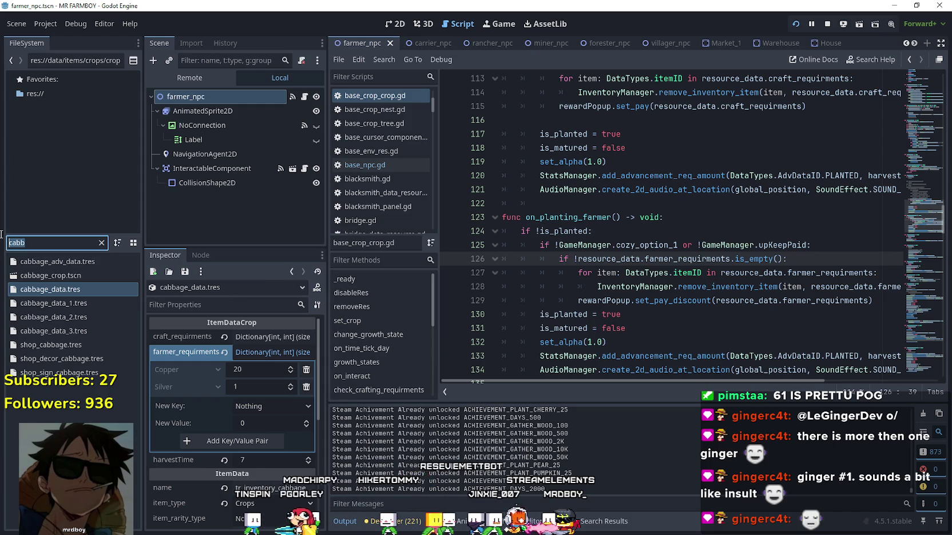
{"action": "double_click", "coordinate": [52, 276]}
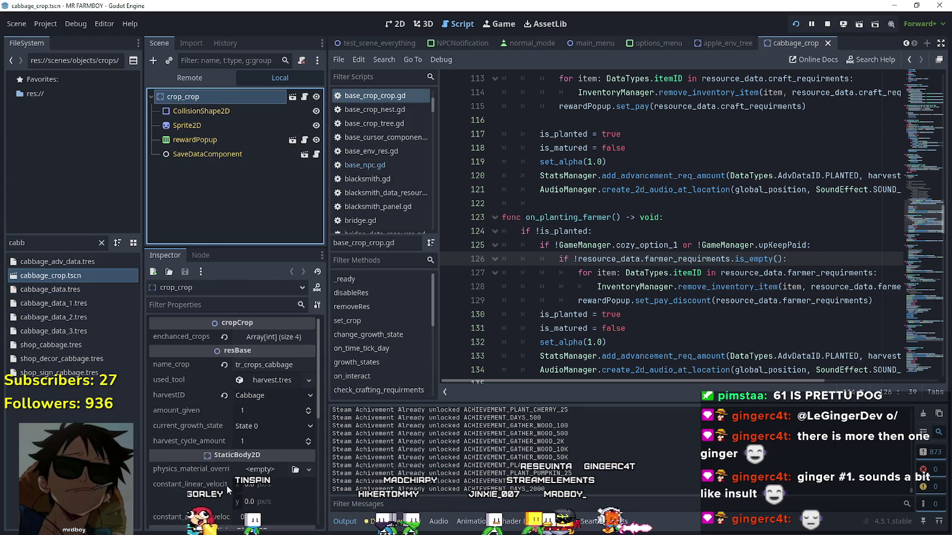
Expand and collapse cabbage_crop's four enchanced_crops entries, then reload cabbage_data.tres in the Inspector.
{"action": "left_click", "coordinate": [268, 337]}
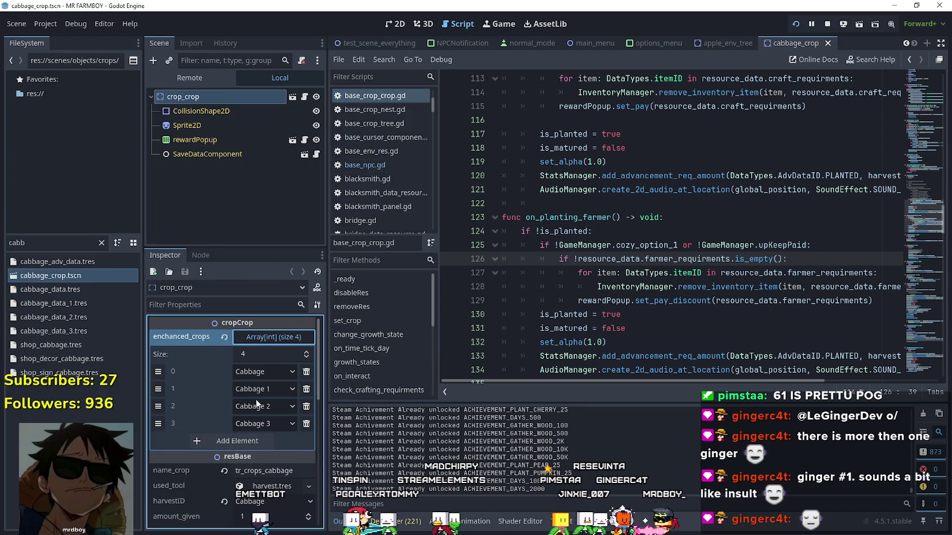
{"action": "left_click", "coordinate": [263, 338]}
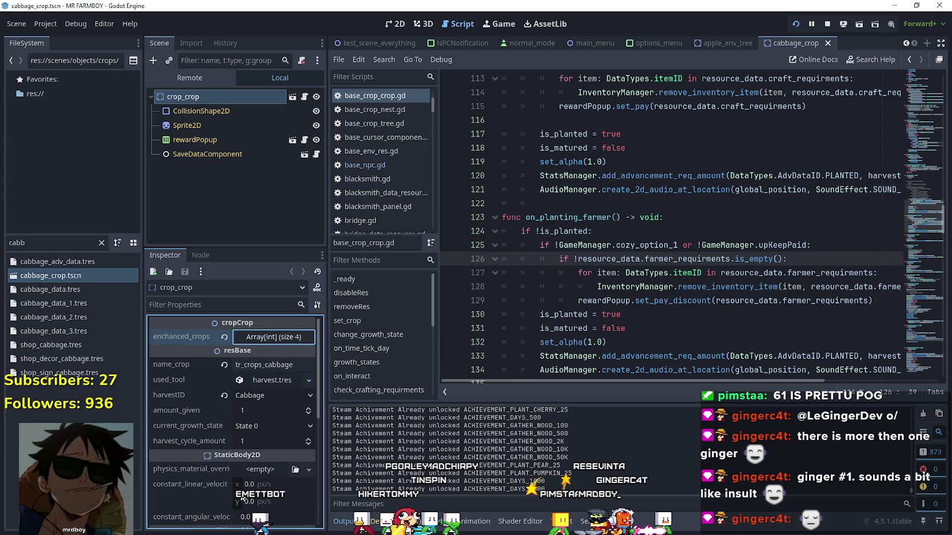
{"action": "mouse_move", "coordinate": [217, 473]}
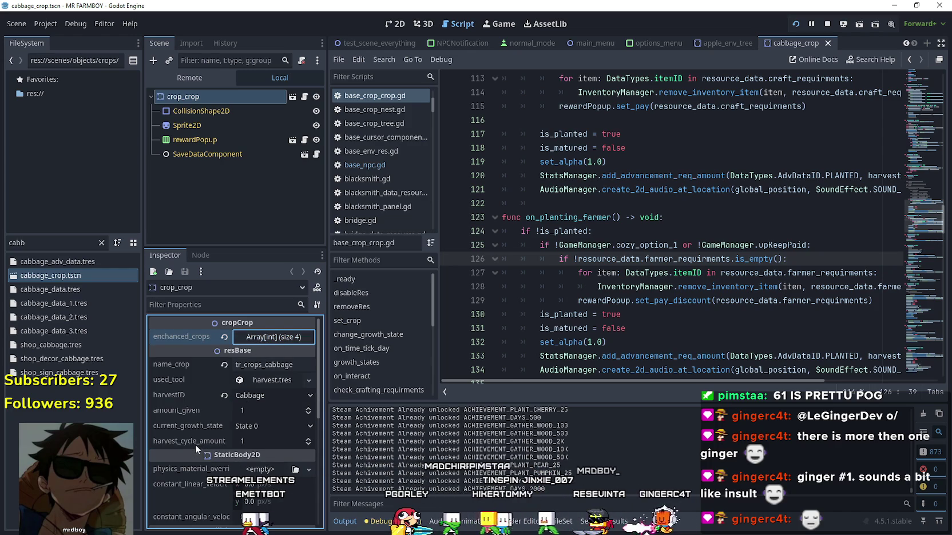
{"action": "scroll", "coordinate": [669, 229], "scroll_direction": "down", "scroll_amount": 3}
{"action": "scroll", "coordinate": [669, 229], "scroll_direction": "up", "scroll_amount": 2}
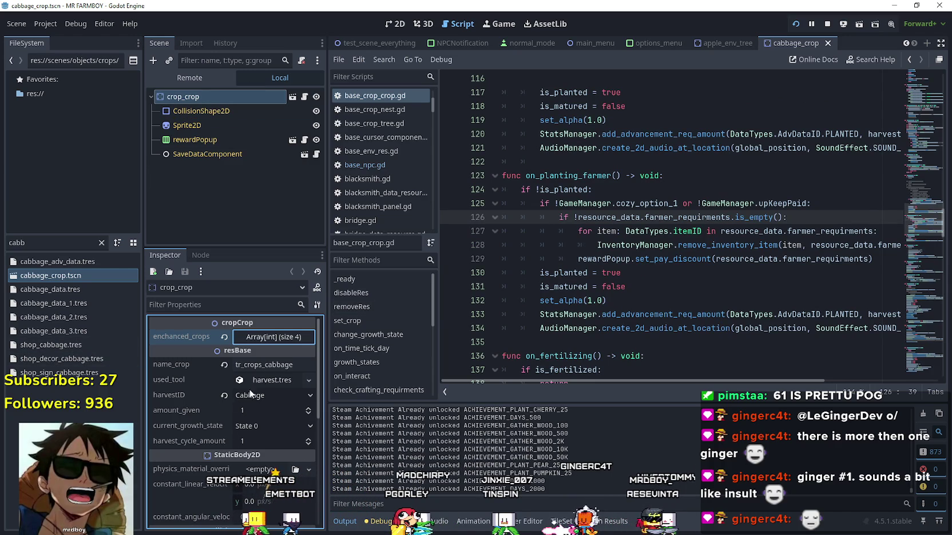
{"action": "left_click", "coordinate": [55, 289]}
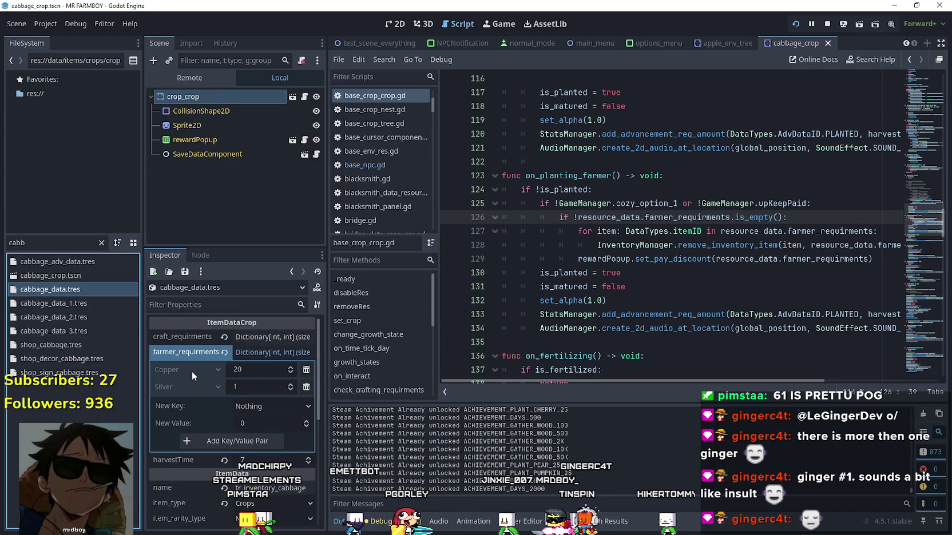
Collapse the cabbage crop's craft_requirments dictionary in the Inspector.
{"action": "scroll", "coordinate": [191, 371], "scroll_direction": "down", "scroll_amount": 5}
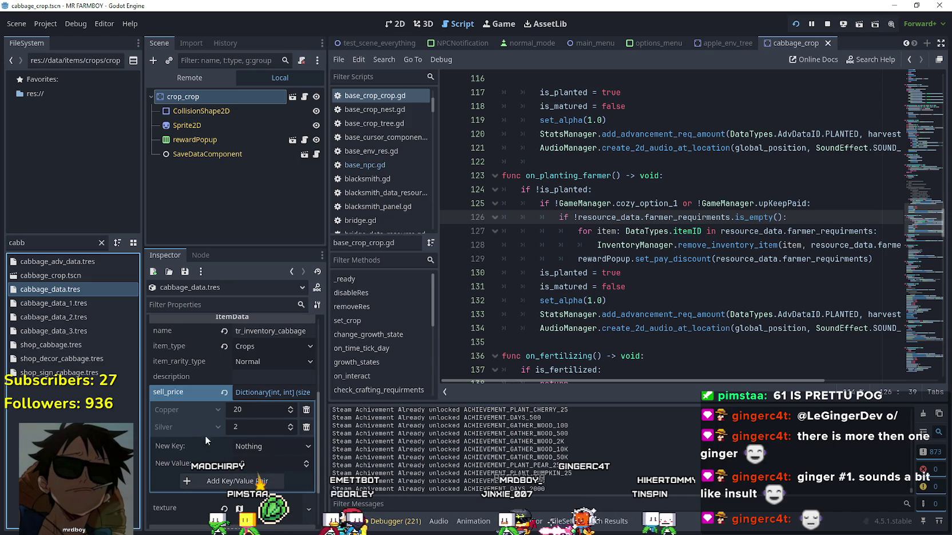
{"action": "scroll", "coordinate": [205, 431], "scroll_direction": "up", "scroll_amount": 4}
{"action": "scroll", "coordinate": [205, 431], "scroll_direction": "up", "scroll_amount": 5}
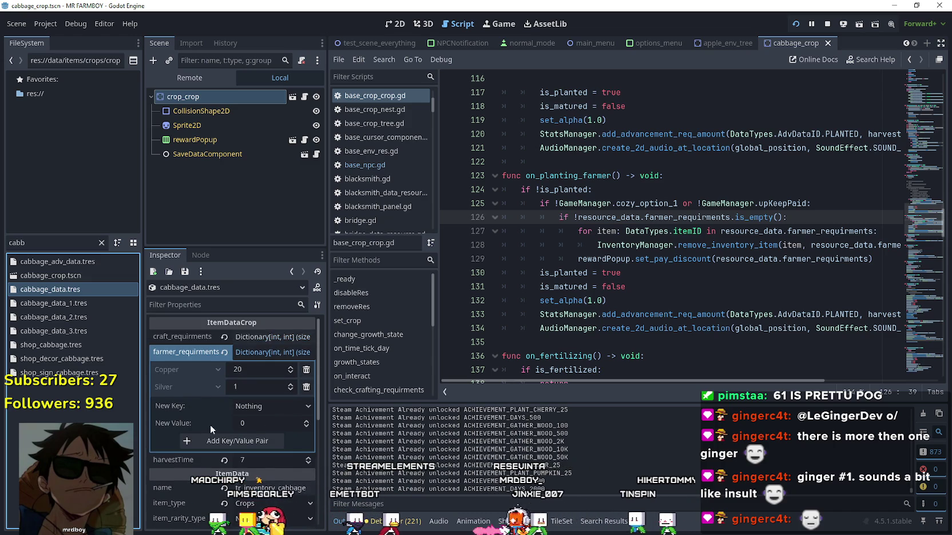
{"action": "left_click", "coordinate": [264, 335]}
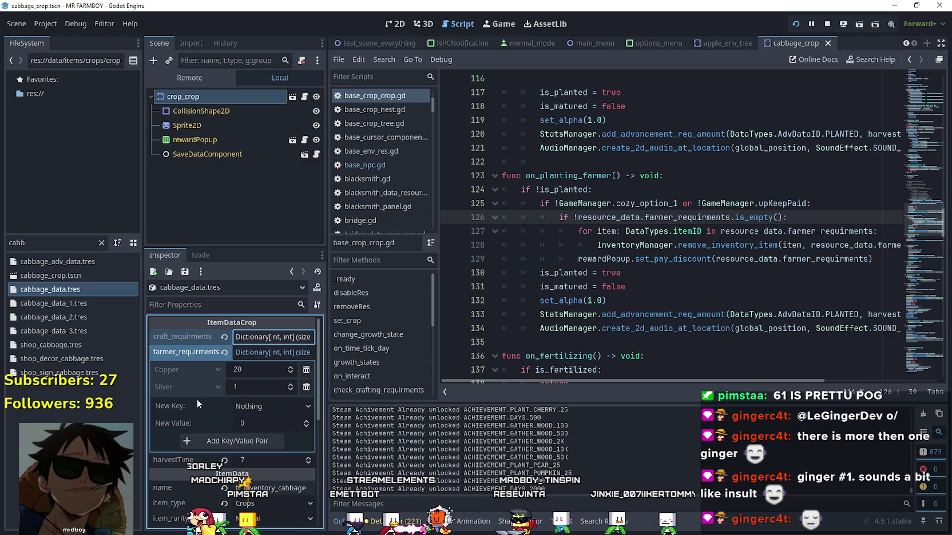
Select farmer_requirments on line 129 and bring up the editing options at set_pay_discount.
{"action": "left_click_drag", "start_coordinate": [645, 381], "coordinate": [799, 392]}
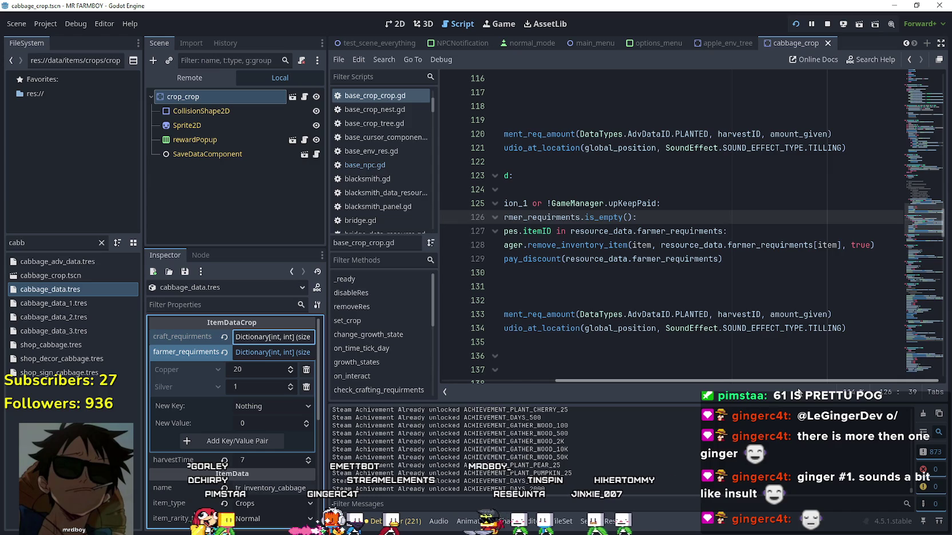
{"action": "left_click_drag", "start_coordinate": [787, 393], "coordinate": [574, 303]}
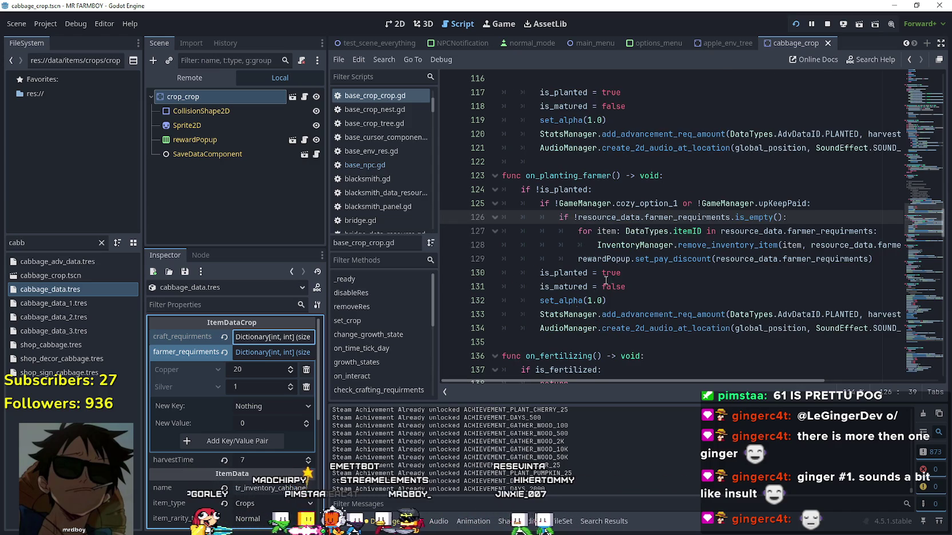
{"action": "left_click", "coordinate": [600, 245]}
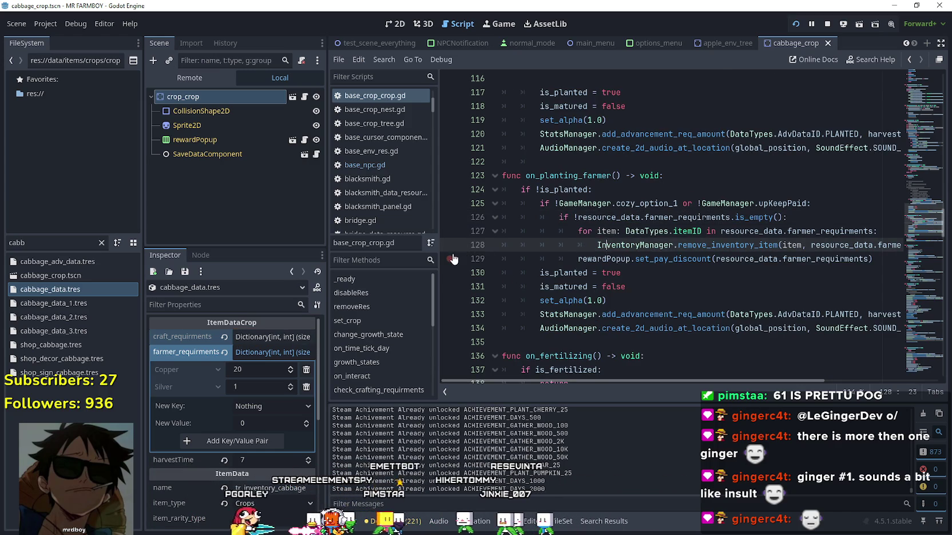
{"action": "left_click_drag", "start_coordinate": [730, 379], "coordinate": [768, 382]}
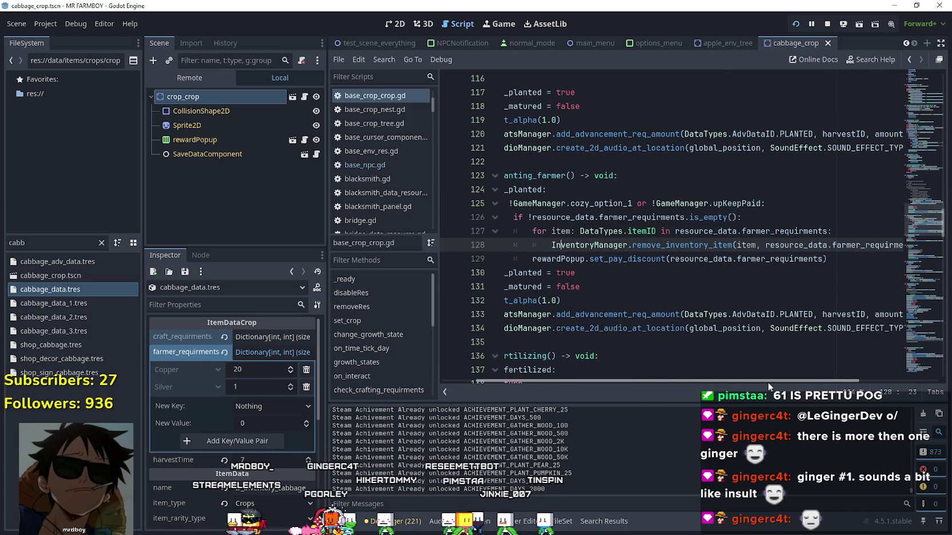
{"action": "double_click", "coordinate": [772, 258]}
{"action": "right_click", "coordinate": [629, 262]}
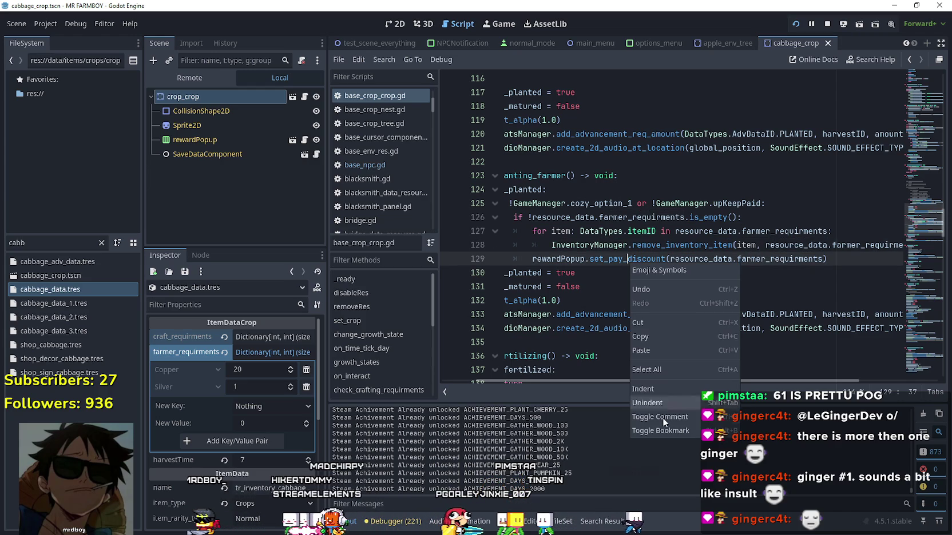
Select set_pay_discount on line 129 and search all project files for it.
{"action": "left_click", "coordinate": [622, 258]}
{"action": "right_click", "coordinate": [607, 258]}
{"action": "left_click", "coordinate": [620, 258]}
{"action": "double_click", "coordinate": [621, 257]}
{"action": "key", "text": "ctrl+shift+f"}
{"action": "left_click", "coordinate": [482, 327]}
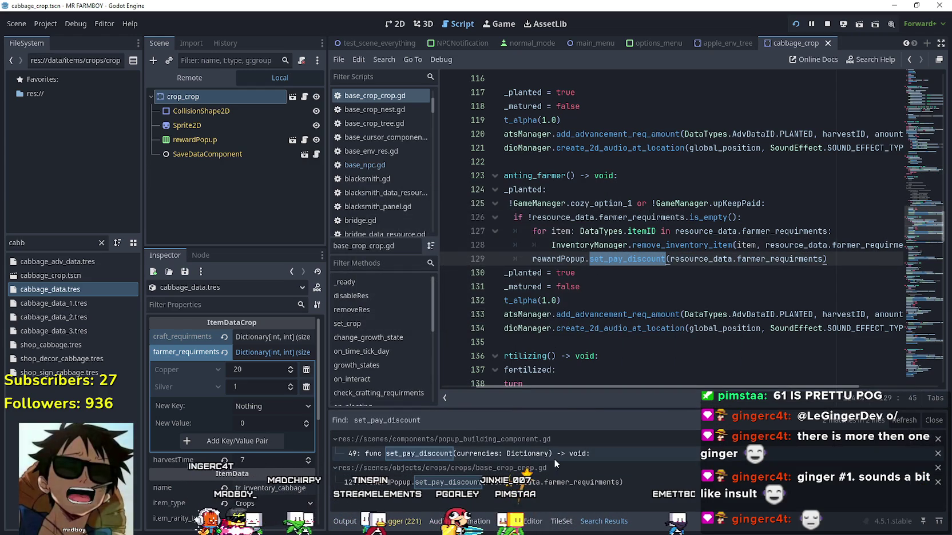
Open the set_pay_discount definition at line 49 of popup_building_component.gd and read through it.
{"action": "left_click", "coordinate": [553, 459]}
{"action": "left_click", "coordinate": [553, 482]}
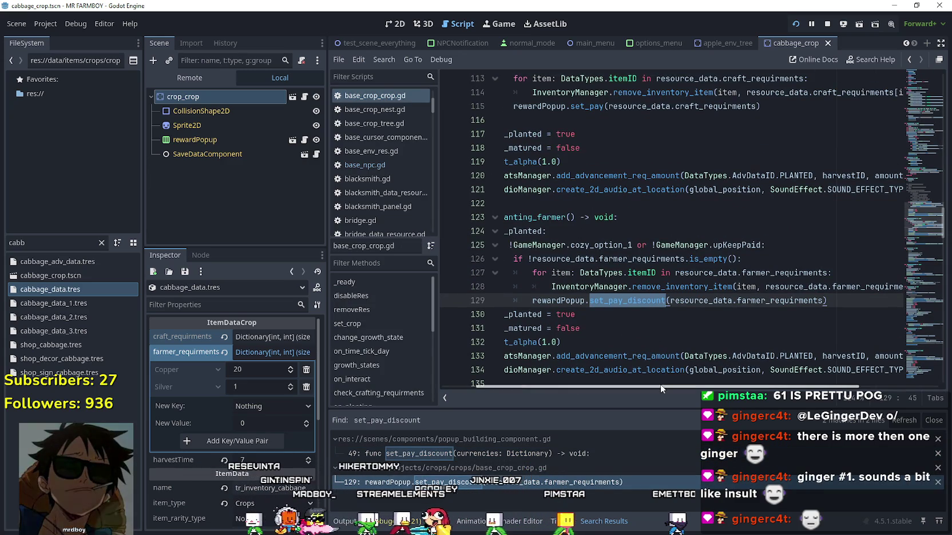
{"action": "left_click", "coordinate": [525, 453]}
{"action": "scroll", "coordinate": [607, 360], "scroll_direction": "up", "scroll_amount": 1}
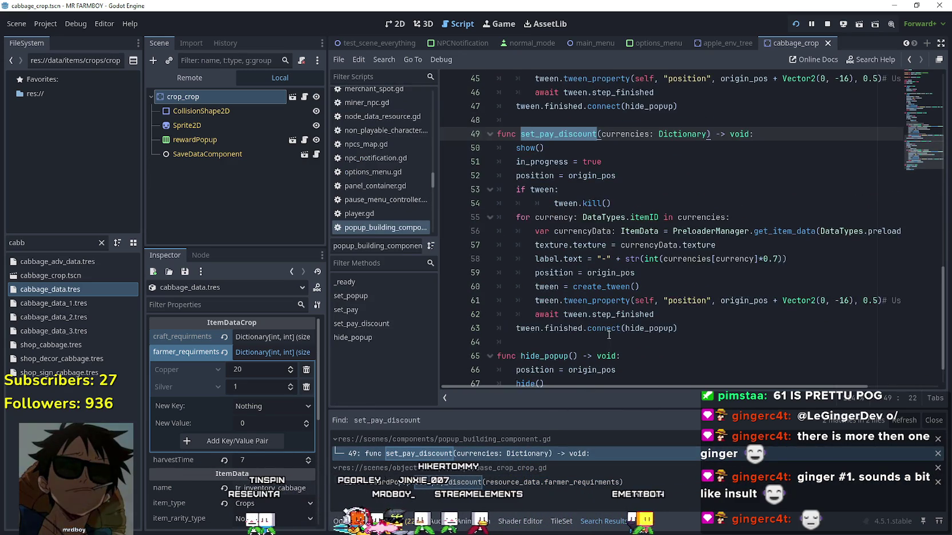
{"action": "scroll", "coordinate": [618, 337], "scroll_direction": "down", "scroll_amount": 1}
{"action": "scroll", "coordinate": [625, 321], "scroll_direction": "up", "scroll_amount": 5}
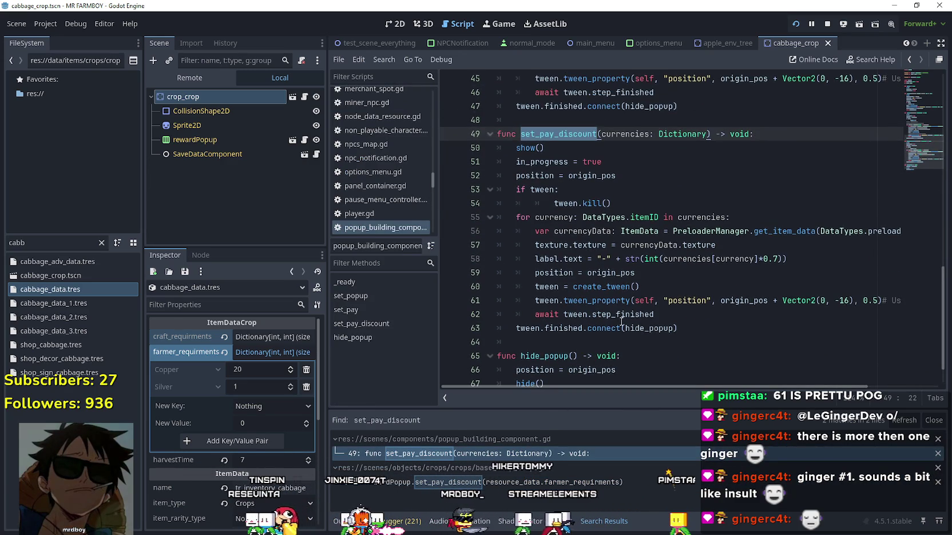
{"action": "scroll", "coordinate": [621, 309], "scroll_direction": "up", "scroll_amount": 2}
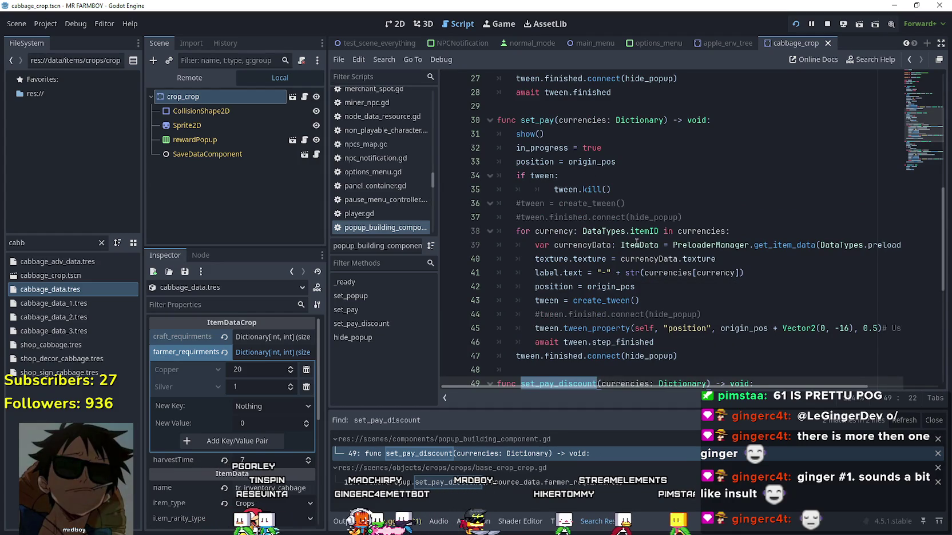
{"action": "scroll", "coordinate": [643, 253], "scroll_direction": "down", "scroll_amount": 4}
{"action": "scroll", "coordinate": [643, 254], "scroll_direction": "down", "scroll_amount": 2}
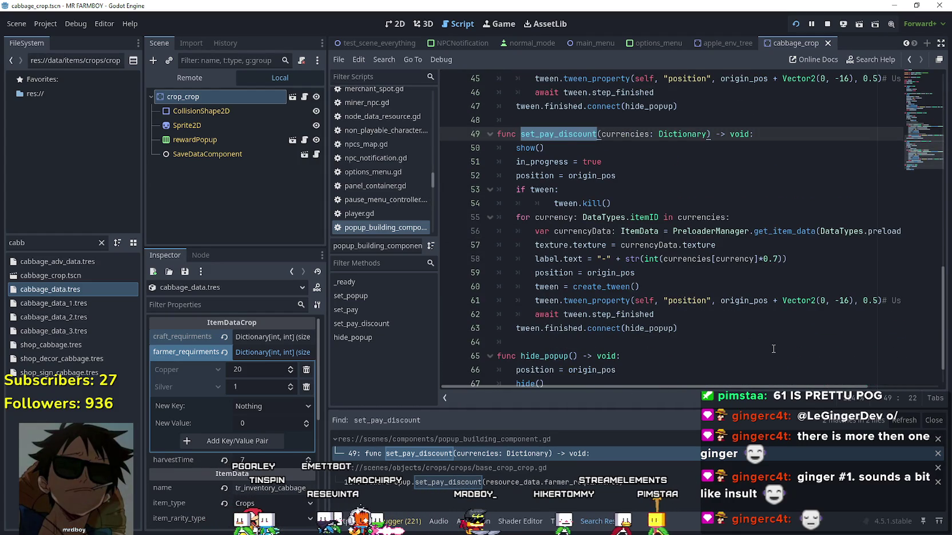
{"action": "scroll", "coordinate": [761, 337], "scroll_direction": "up", "scroll_amount": 4}
{"action": "scroll", "coordinate": [729, 307], "scroll_direction": "down", "scroll_amount": 3}
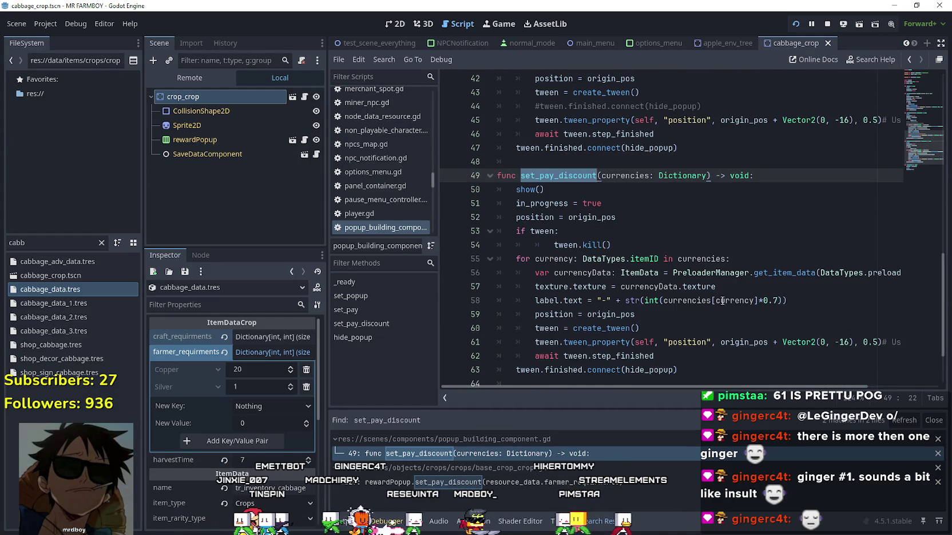
{"action": "scroll", "coordinate": [723, 303], "scroll_direction": "down", "scroll_amount": 2}
{"action": "scroll", "coordinate": [573, 301], "scroll_direction": "up", "scroll_amount": 7}
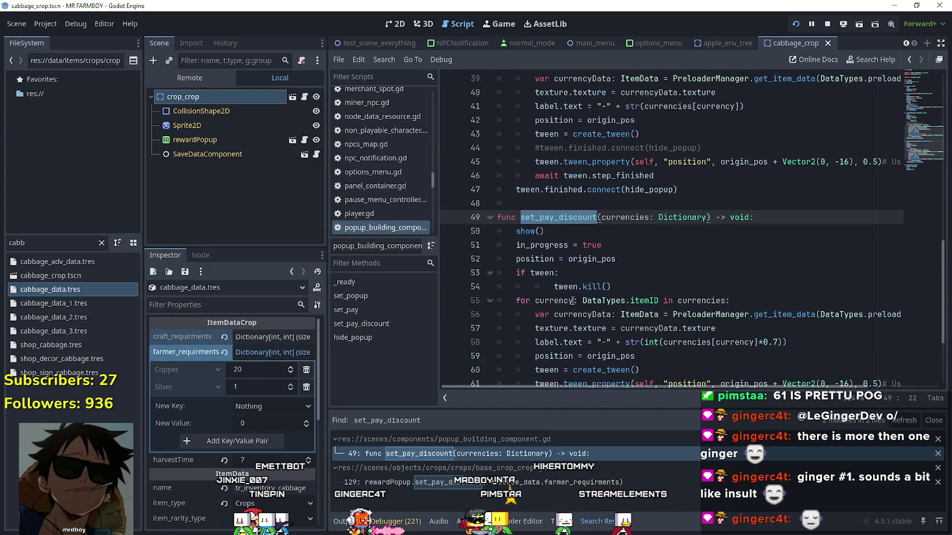
{"action": "scroll", "coordinate": [572, 299], "scroll_direction": "down", "scroll_amount": 6}
{"action": "scroll", "coordinate": [572, 298], "scroll_direction": "up", "scroll_amount": 6}
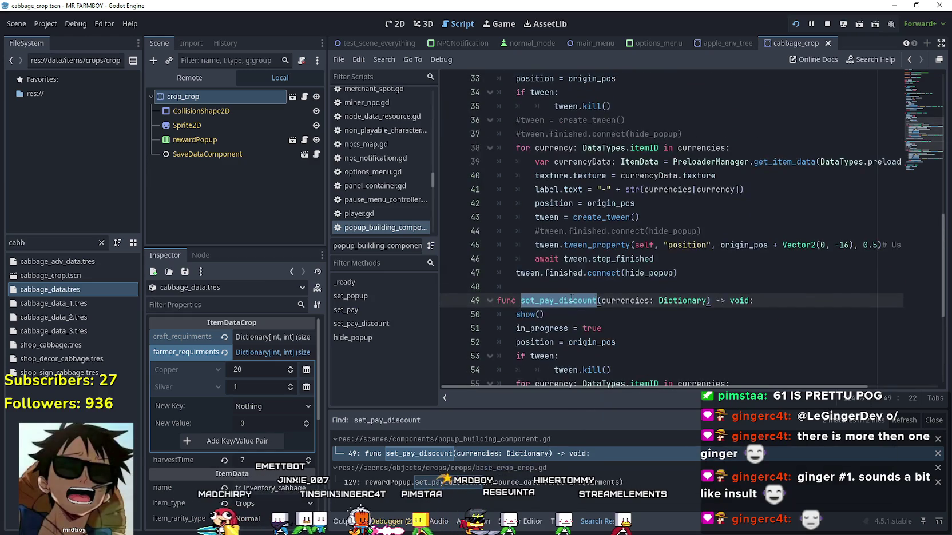
{"action": "scroll", "coordinate": [589, 274], "scroll_direction": "down", "scroll_amount": 6}
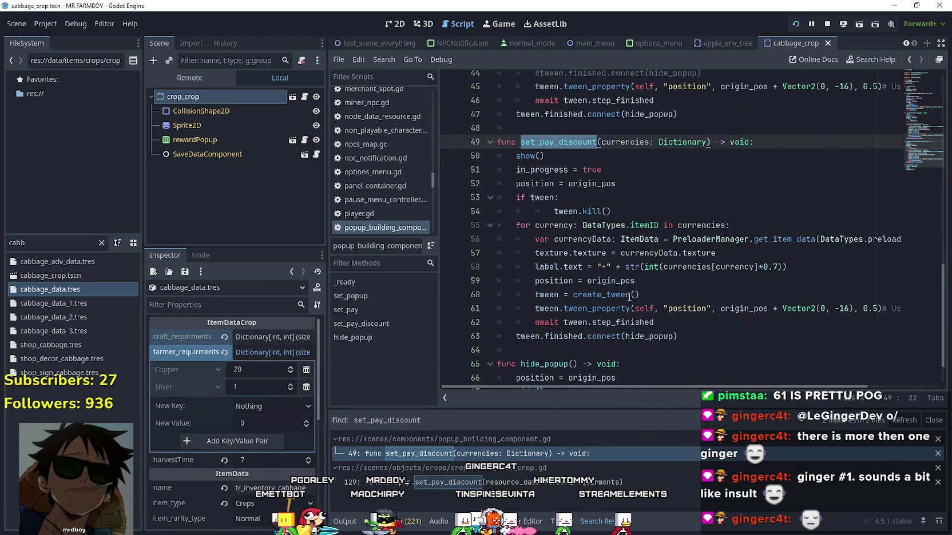
{"action": "scroll", "coordinate": [628, 293], "scroll_direction": "up", "scroll_amount": 4}
{"action": "scroll", "coordinate": [629, 294], "scroll_direction": "up", "scroll_amount": 2}
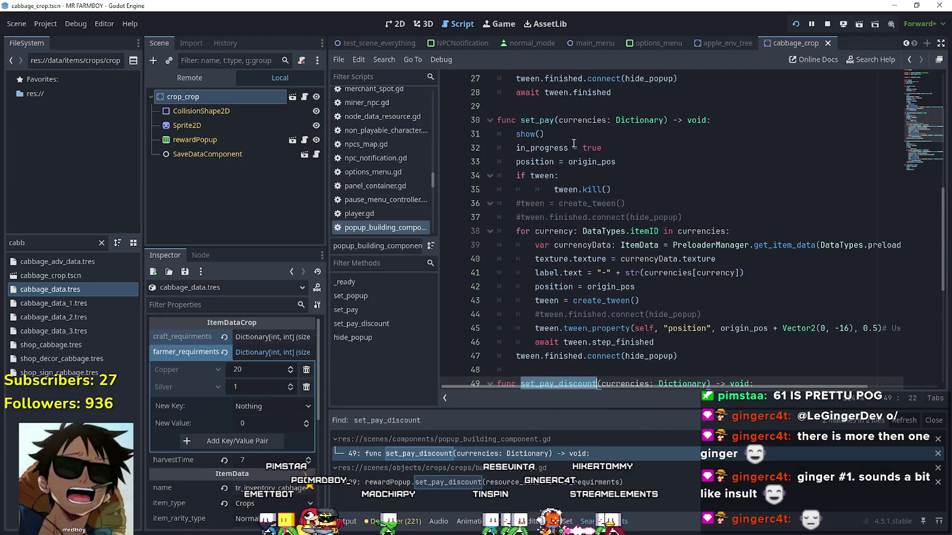
Compare it with the set_pay function on line 30, then return to the base_crop_crop.gd call.
{"action": "double_click", "coordinate": [546, 119]}
{"action": "scroll", "coordinate": [728, 315], "scroll_direction": "down", "scroll_amount": 5}
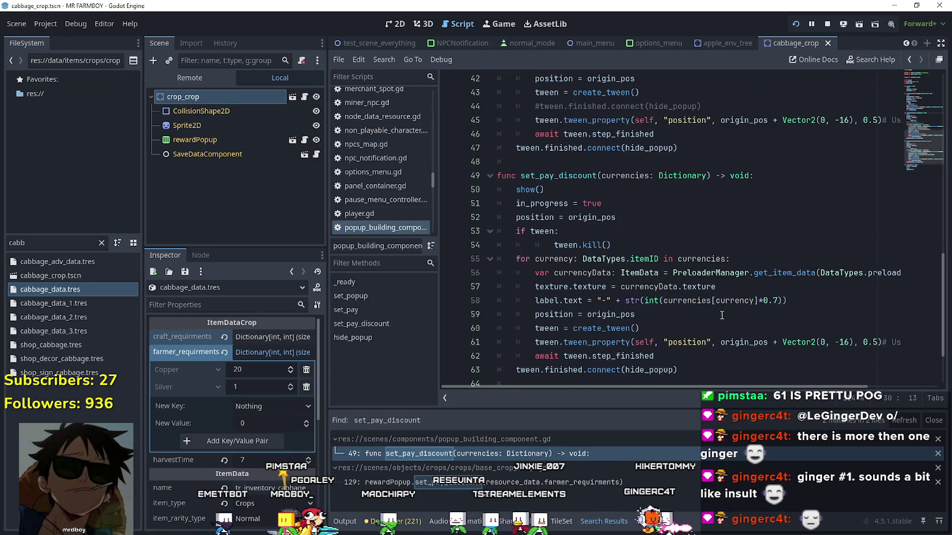
{"action": "scroll", "coordinate": [722, 316], "scroll_direction": "up", "scroll_amount": 4}
{"action": "scroll", "coordinate": [722, 315], "scroll_direction": "down", "scroll_amount": 3}
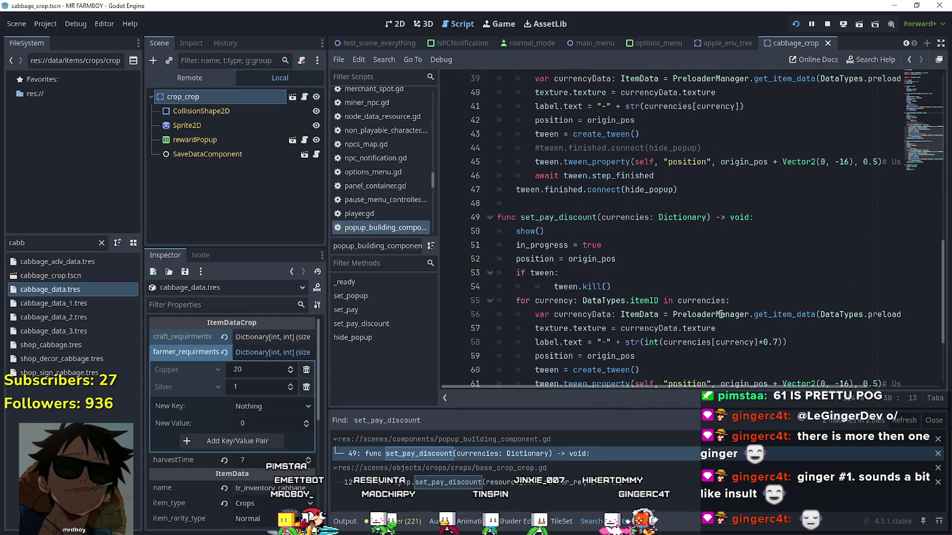
{"action": "scroll", "coordinate": [721, 314], "scroll_direction": "down", "scroll_amount": 2}
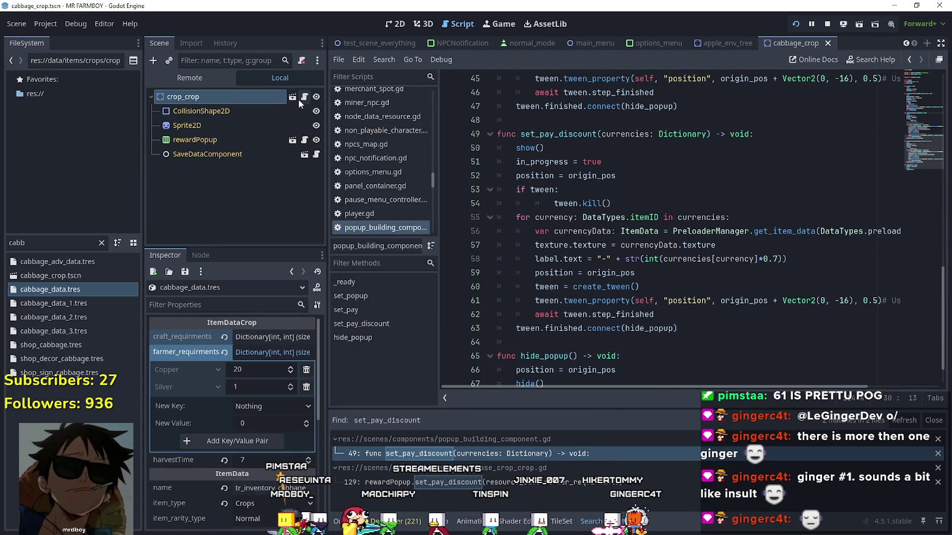
{"action": "left_click", "coordinate": [400, 482]}
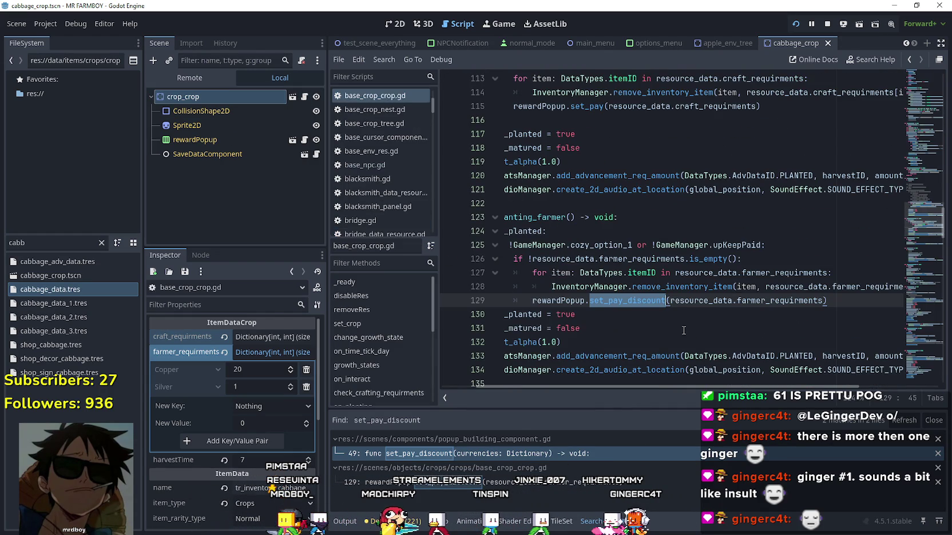
Replace set_pay_discount with set_pay on line 129 and save base_crop_crop.gd.
{"action": "type", "text": "set_pay"}
{"action": "left_click", "coordinate": [637, 315]}
{"action": "key", "text": "ctrl+s"}
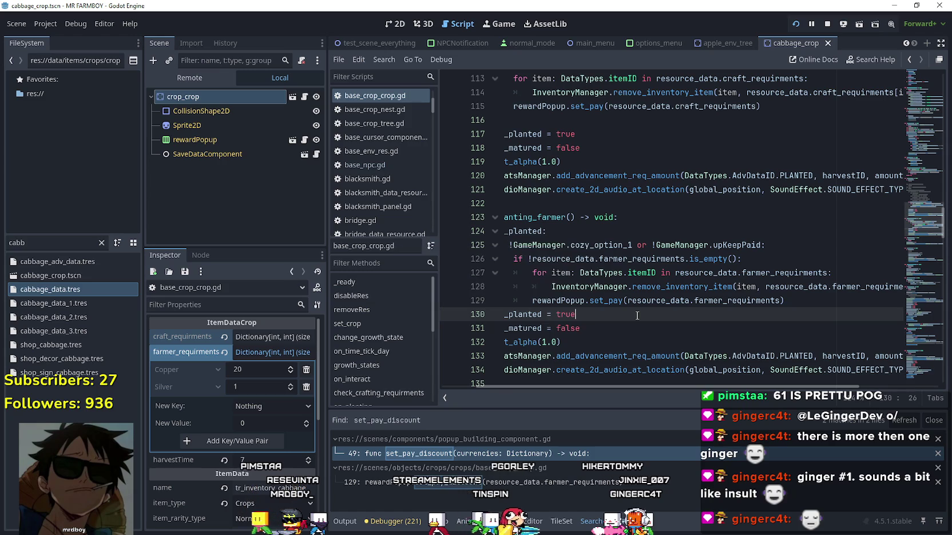
Launch the MR FARMBOY debug build and resume play from the pause menu.
{"action": "scroll", "coordinate": [637, 315], "scroll_direction": "up", "scroll_amount": 2}
{"action": "left_click_drag", "start_coordinate": [637, 314], "coordinate": [388, 295]}
{"action": "scroll", "coordinate": [640, 315], "scroll_direction": "down", "scroll_amount": 2}
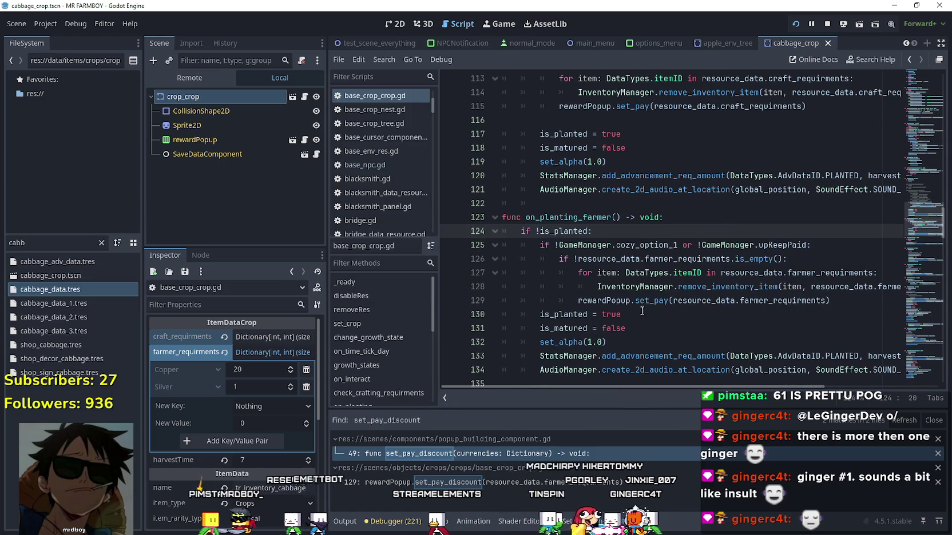
{"action": "left_click", "coordinate": [641, 300]}
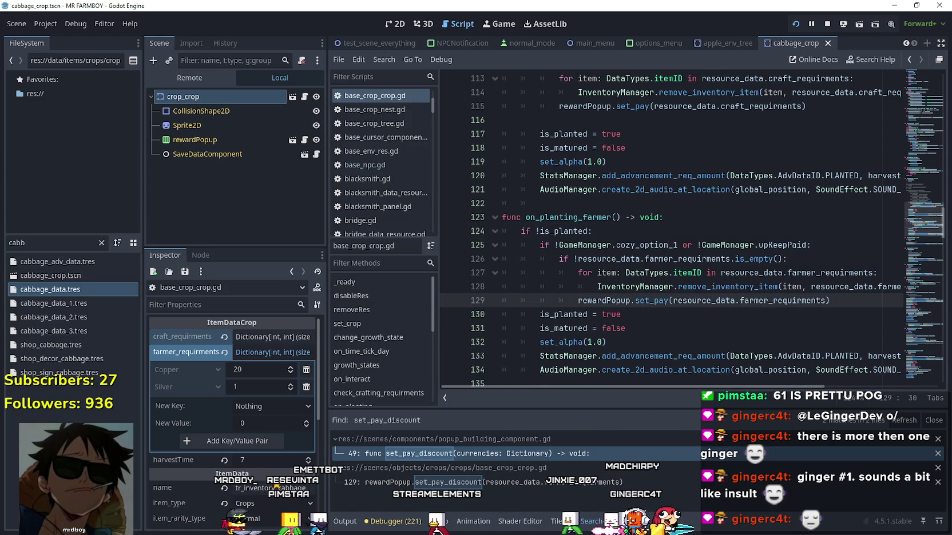
{"action": "key", "text": "alt+Tab"}
{"action": "left_click", "coordinate": [521, 170]}
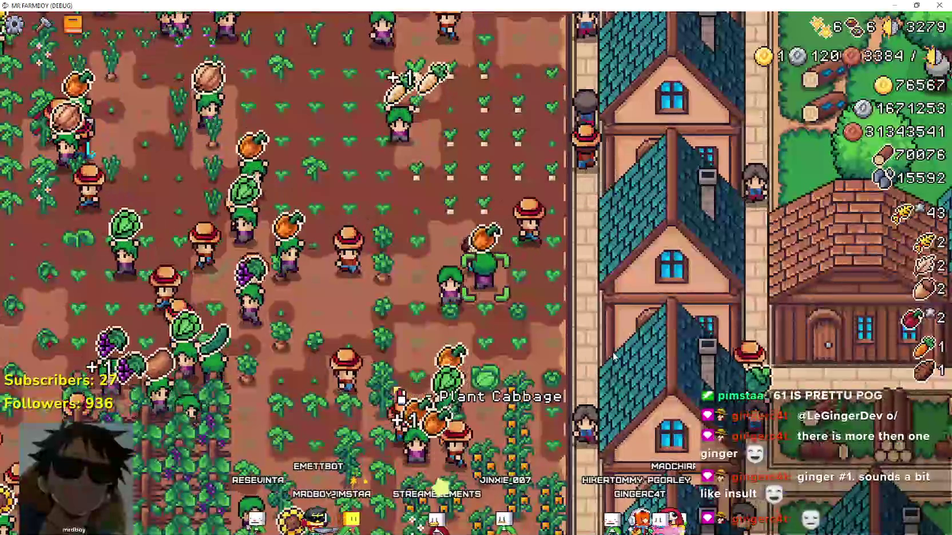
Walk the farmer left across the crop rows toward the houses and back.
{"action": "key", "text": "s"}
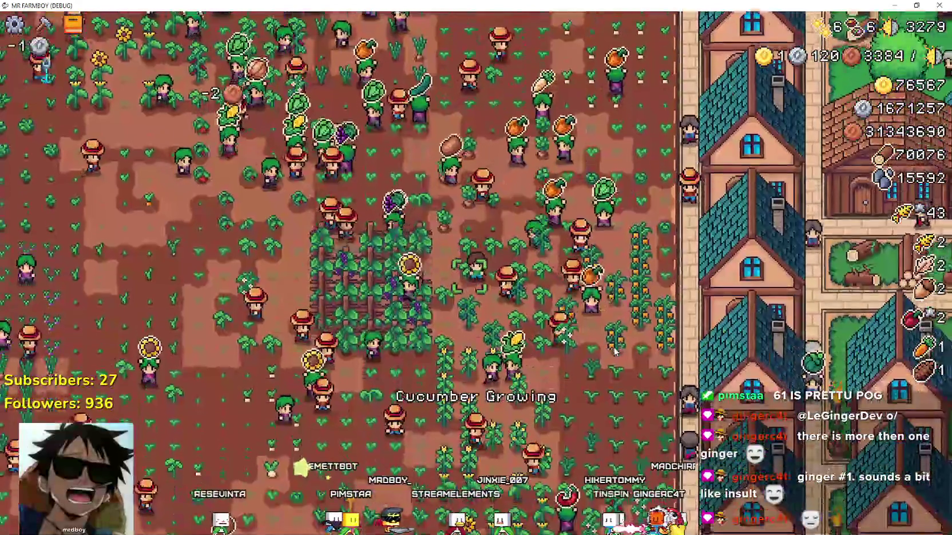
{"action": "key", "text": "a"}
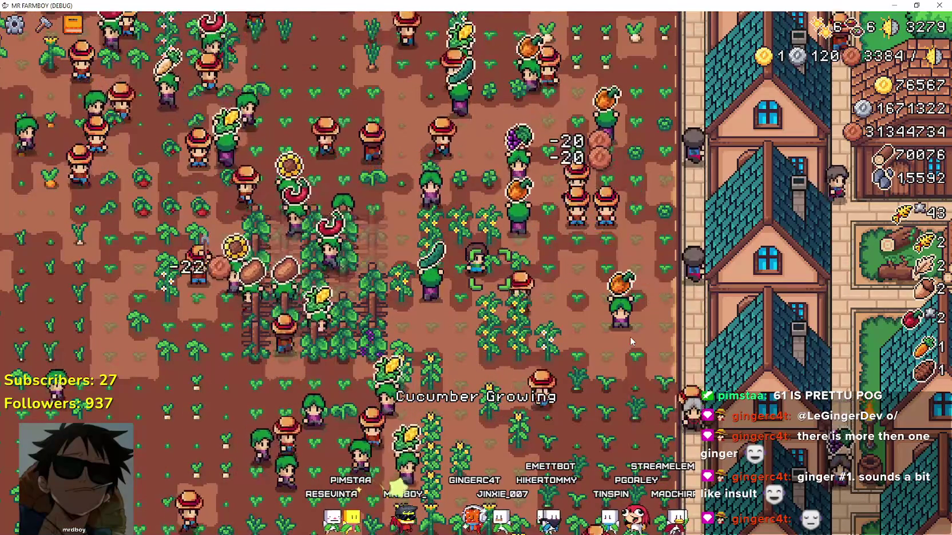
{"action": "key", "text": "a"}
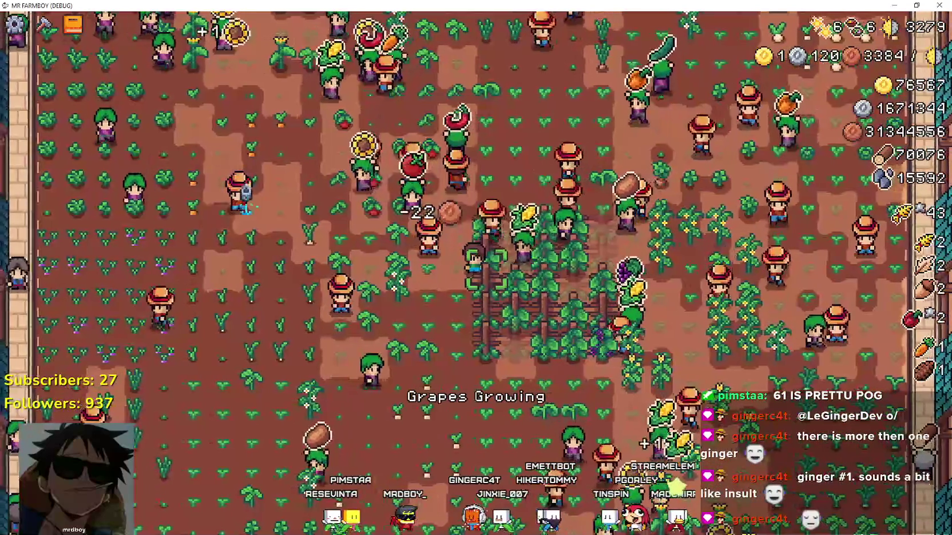
{"action": "key", "text": "a"}
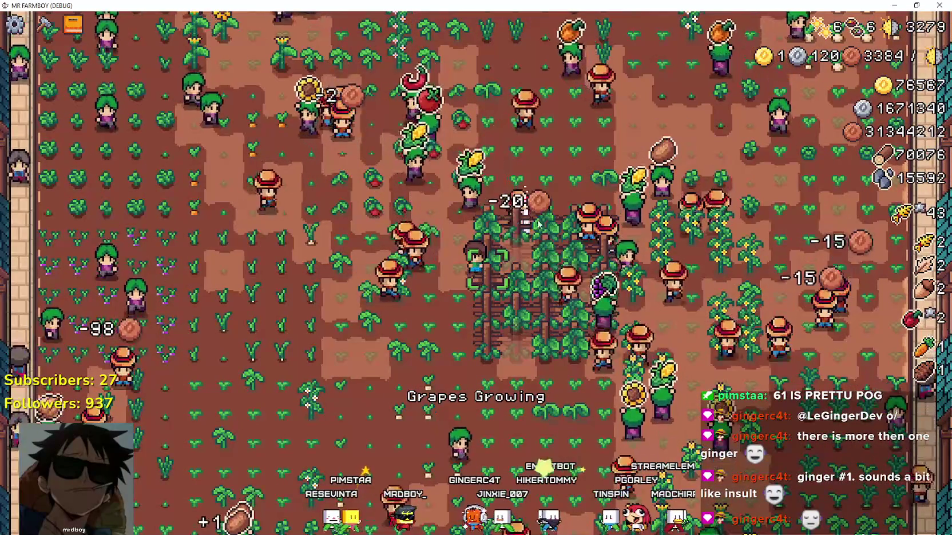
{"action": "key", "text": "a"}
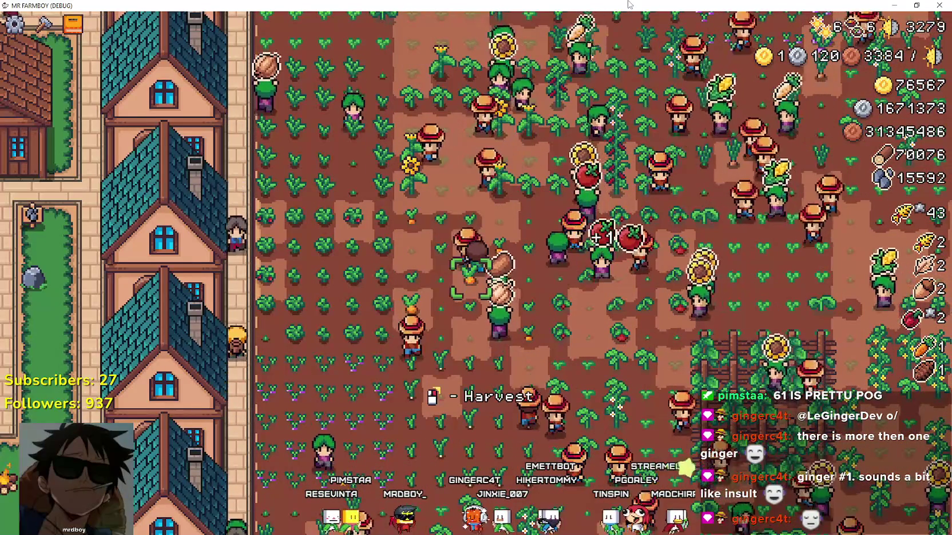
{"action": "key", "text": "d"}
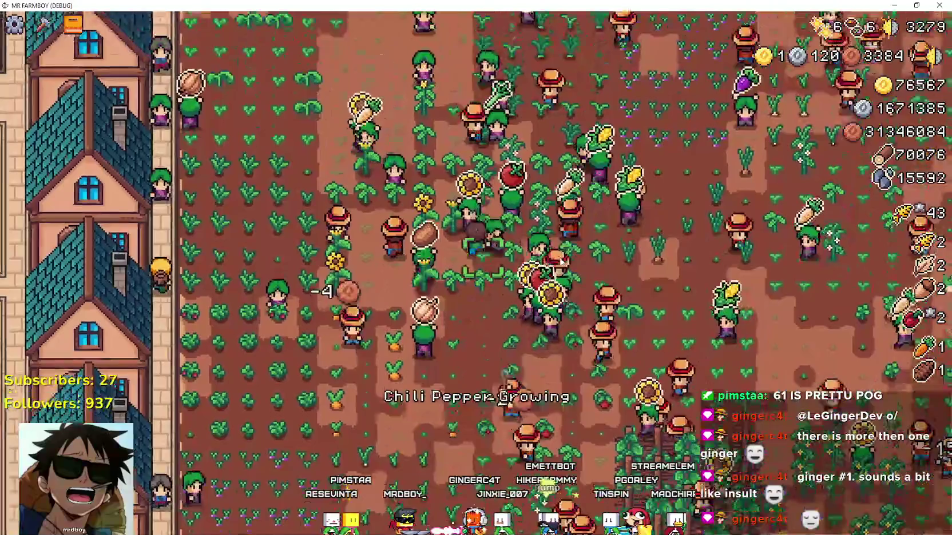
{"action": "key", "text": "a"}
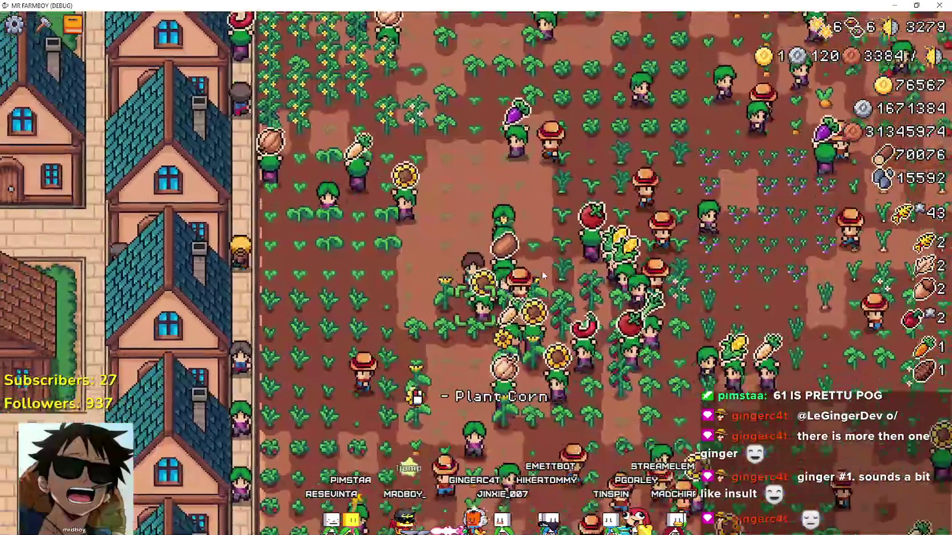
Walk down past the carrots and radishes into the wheat field and through it.
{"action": "key", "text": "s"}
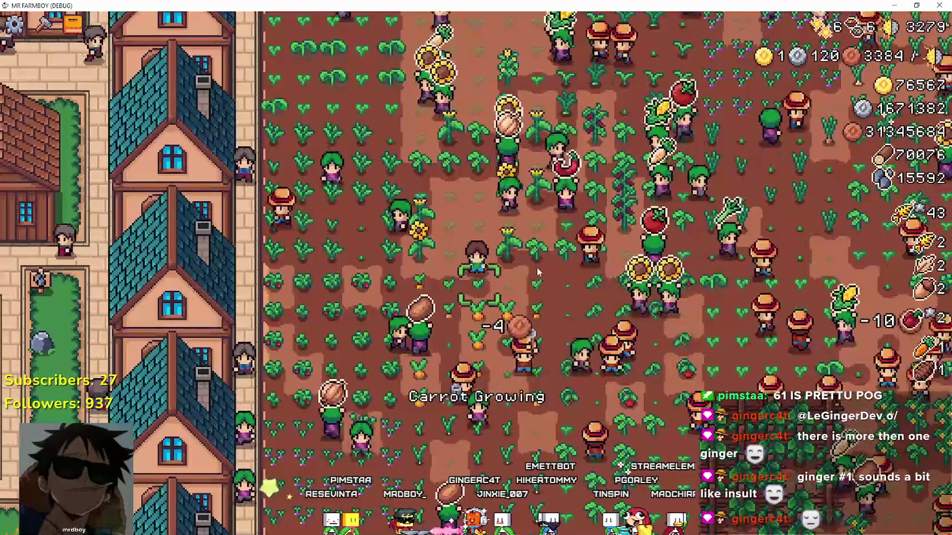
{"action": "key", "text": "s"}
{"action": "key", "text": "d"}
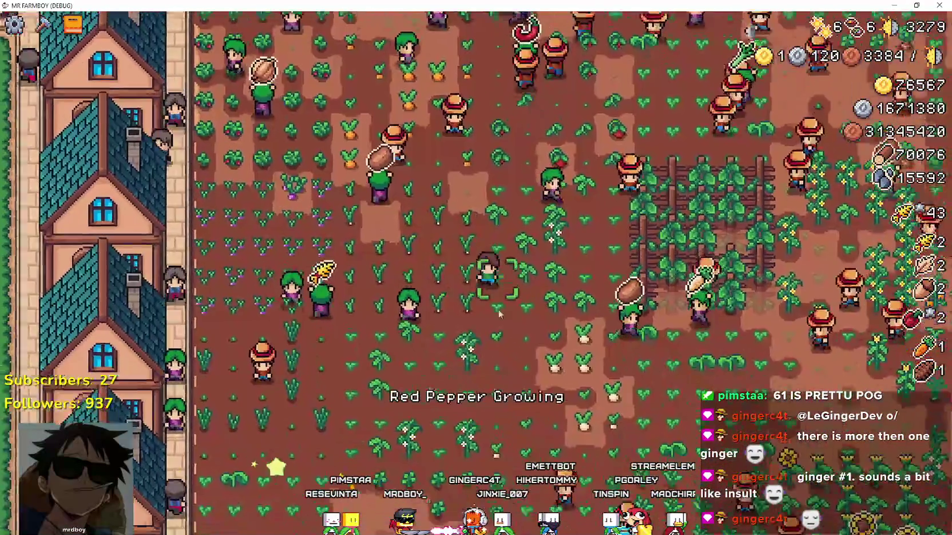
{"action": "key", "text": "d"}
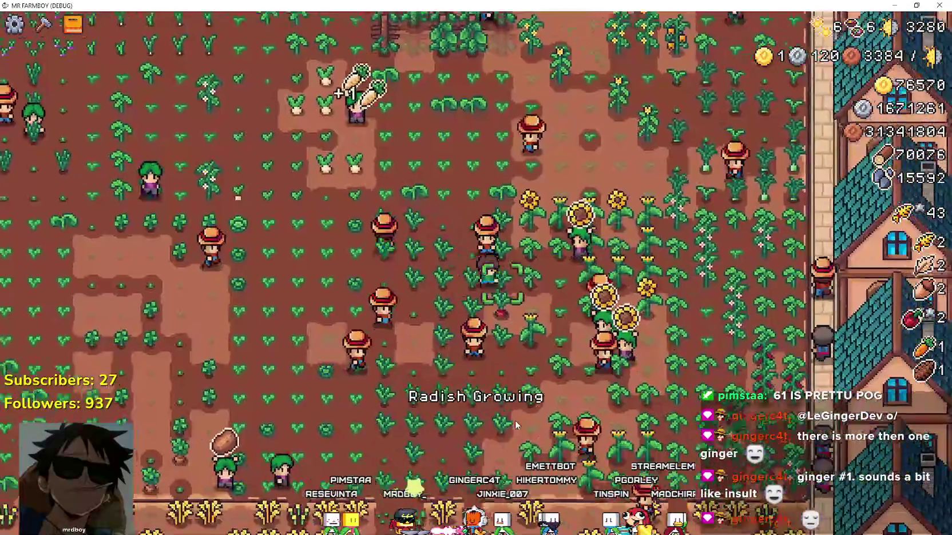
{"action": "key", "text": "s"}
{"action": "key", "text": "a"}
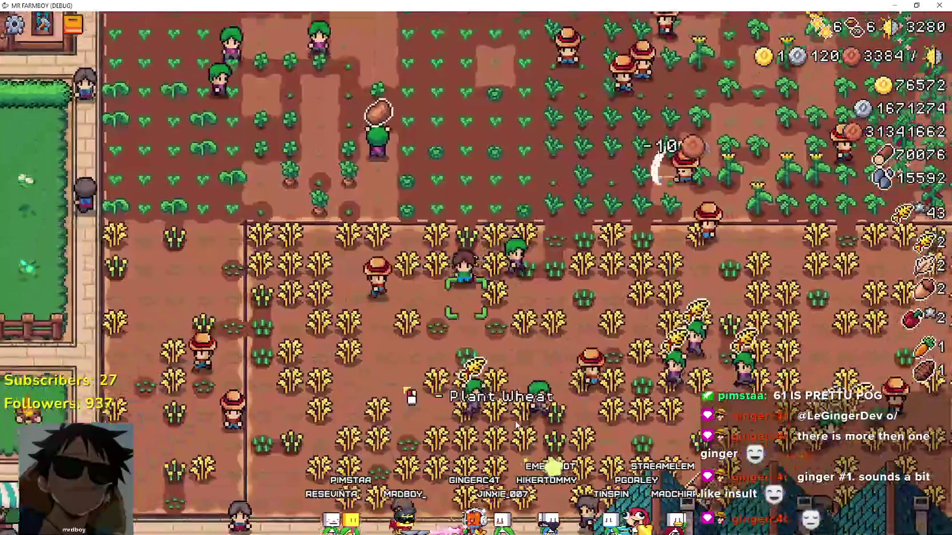
{"action": "key", "text": "d"}
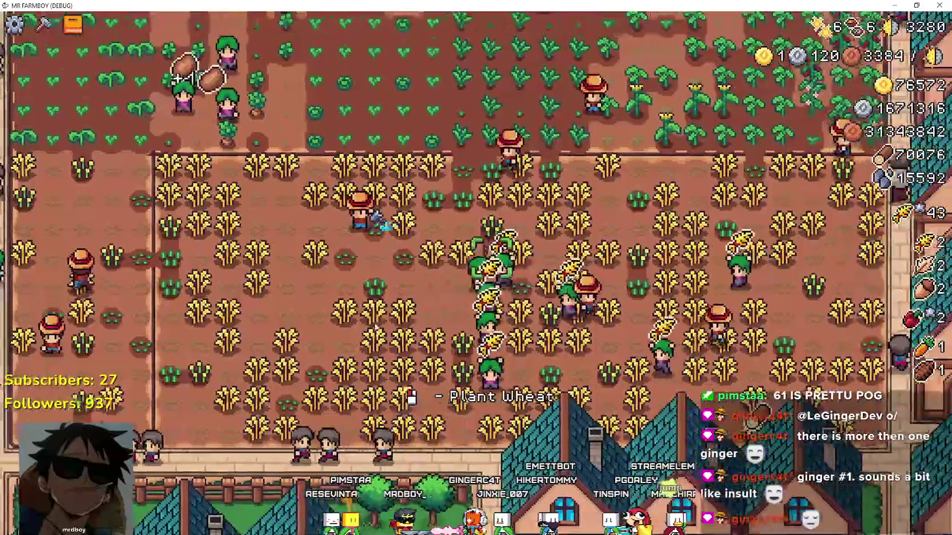
{"action": "key", "text": "w"}
Walk back up-left across the crops toward the houses, zooming the view out and in.
{"action": "key", "text": "a"}
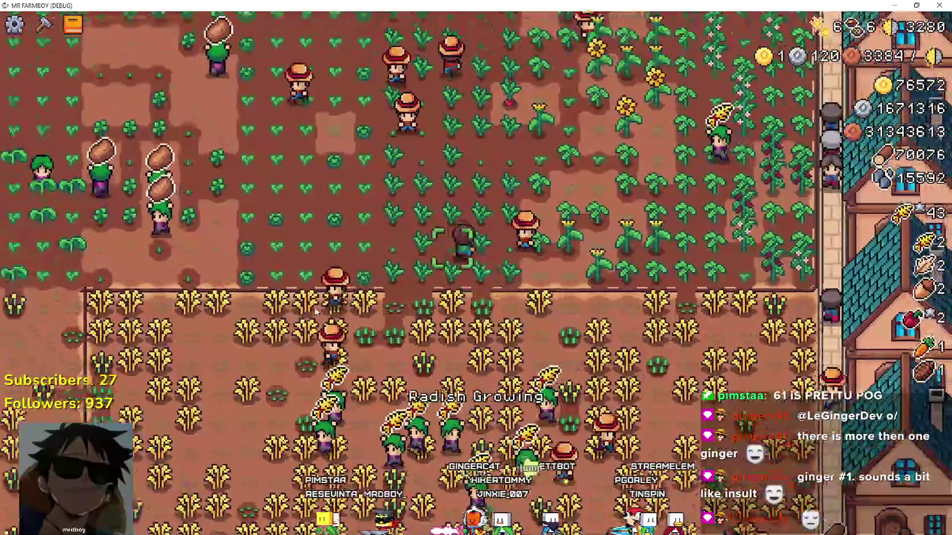
{"action": "key", "text": "a"}
{"action": "key", "text": "w"}
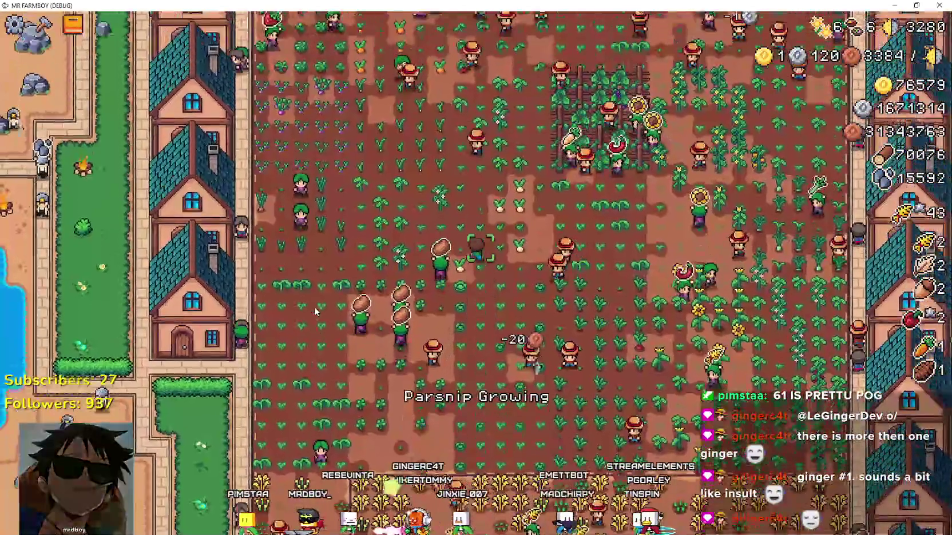
{"action": "scroll", "coordinate": [315, 311], "scroll_direction": "down", "scroll_amount": 5}
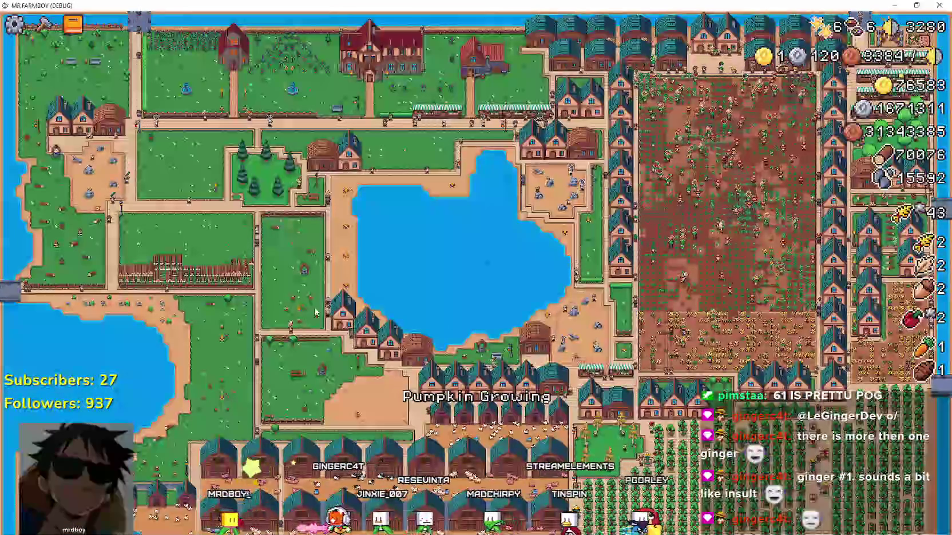
{"action": "scroll", "coordinate": [315, 312], "scroll_direction": "up", "scroll_amount": 5}
{"action": "key", "text": "a"}
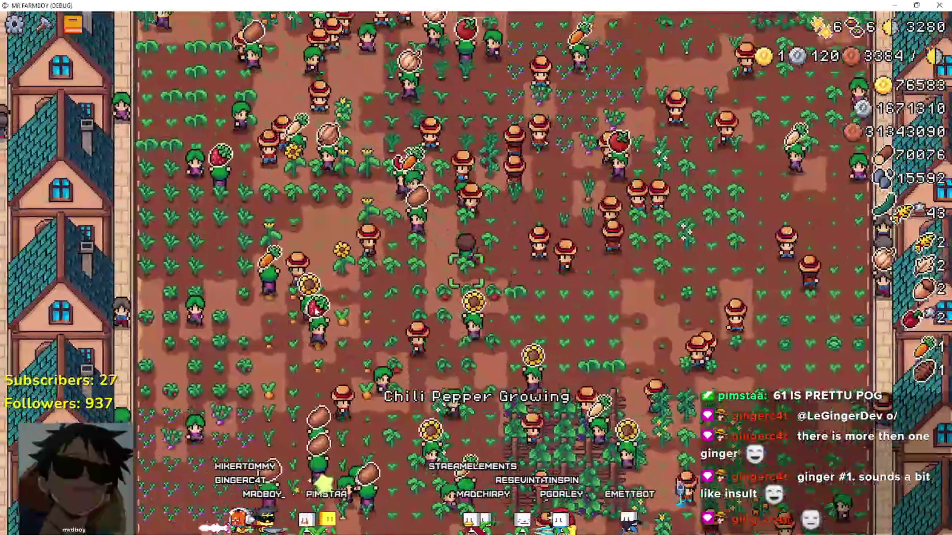
{"action": "key", "text": "a"}
{"action": "key", "text": "w"}
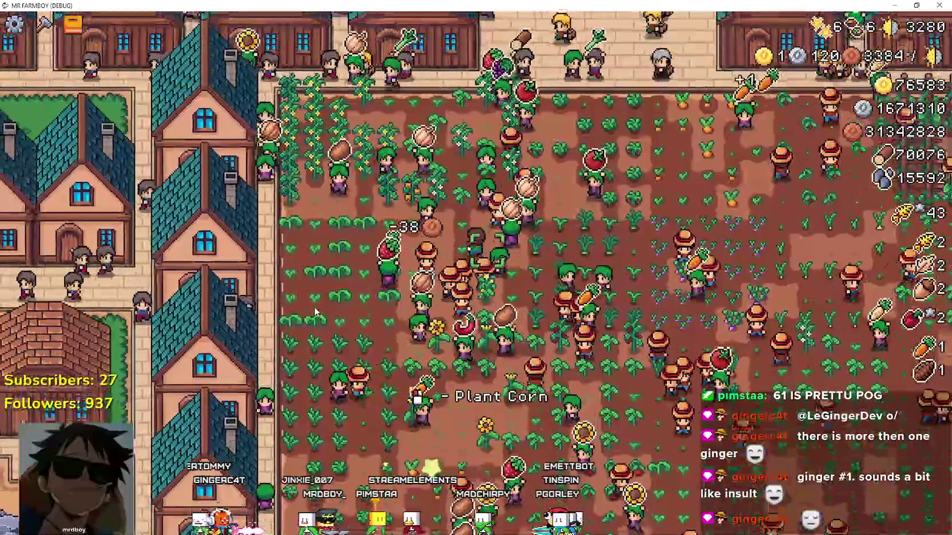
{"action": "scroll", "coordinate": [314, 306], "scroll_direction": "down", "scroll_amount": 2}
Walk the farmer out of the field and through town to the Inn door.
{"action": "key", "text": "a"}
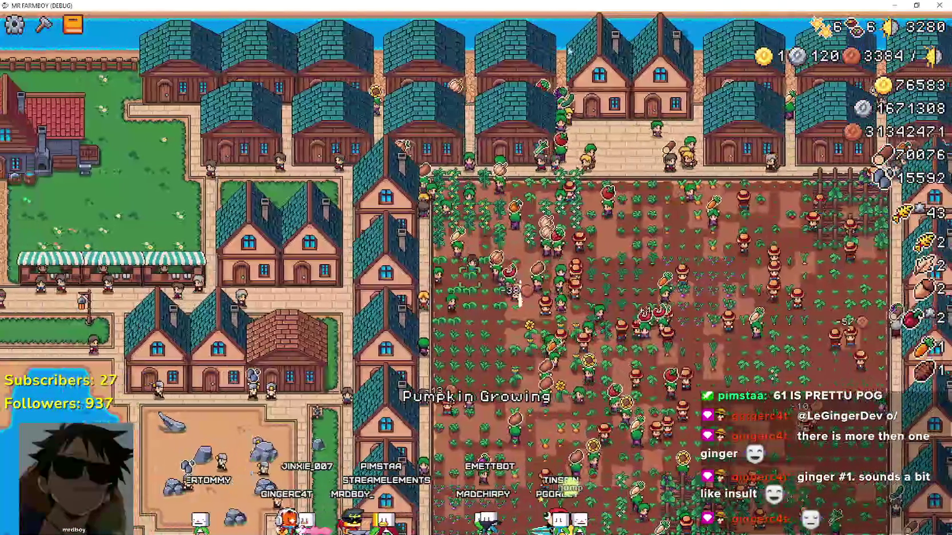
{"action": "mouse_move", "coordinate": [827, 40]}
{"action": "mouse_move", "coordinate": [767, 60]}
{"action": "key", "text": "s"}
{"action": "key", "text": "a"}
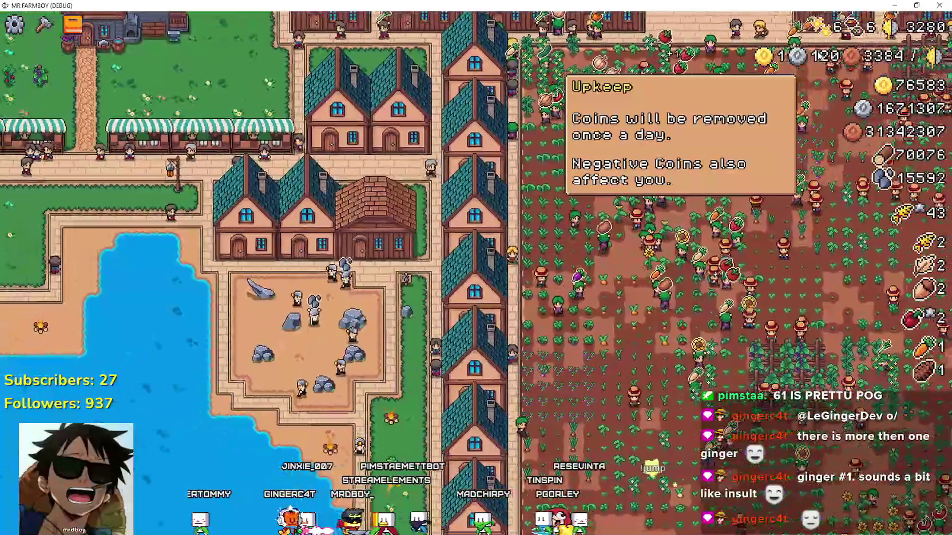
{"action": "key", "text": "w"}
{"action": "key", "text": "a"}
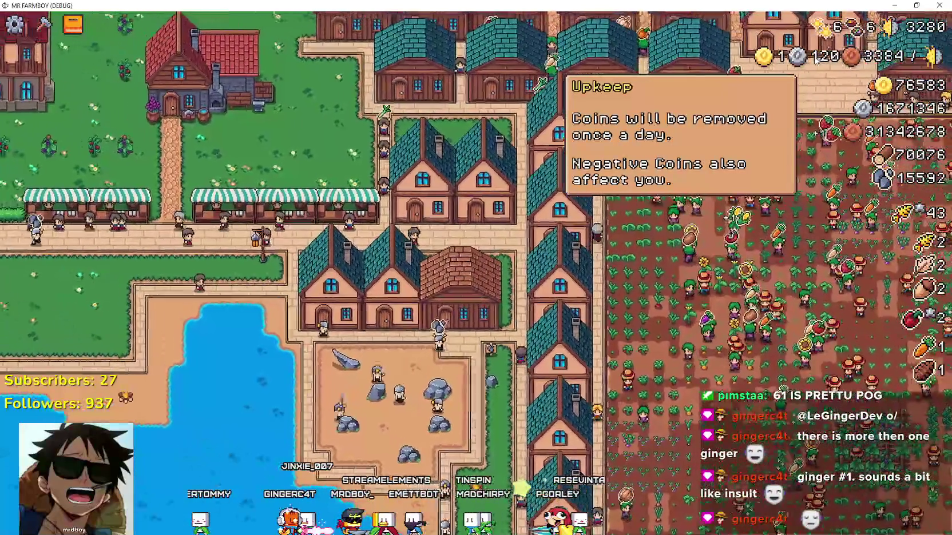
{"action": "key", "text": "w"}
{"action": "key", "text": "a"}
{"action": "scroll", "coordinate": [323, 174], "scroll_direction": "up", "scroll_amount": 2}
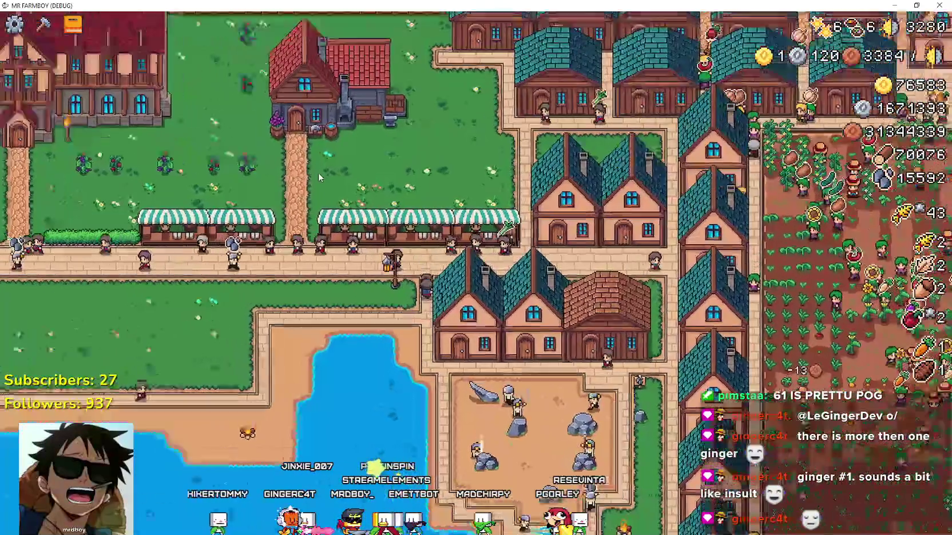
{"action": "scroll", "coordinate": [323, 173], "scroll_direction": "down", "scroll_amount": 3}
{"action": "scroll", "coordinate": [323, 169], "scroll_direction": "up", "scroll_amount": 3}
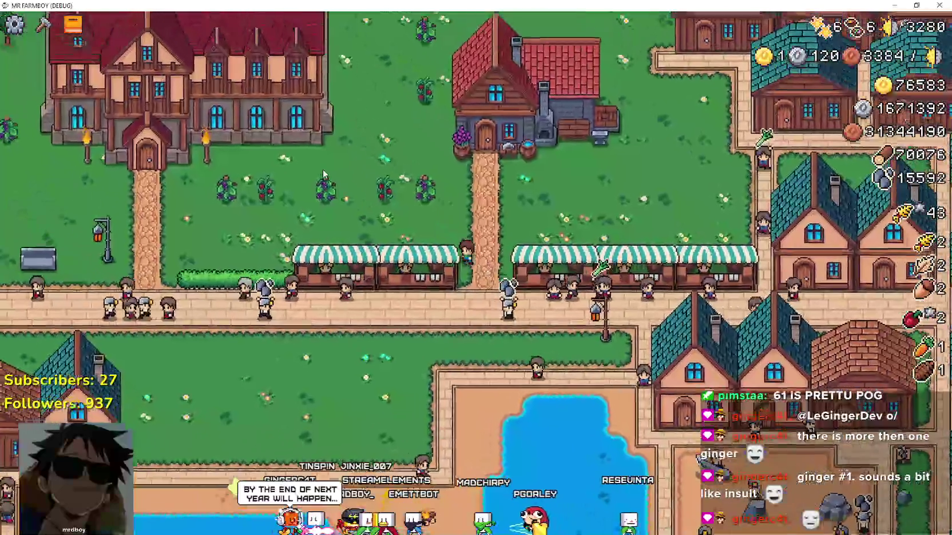
{"action": "key", "text": "w"}
{"action": "key", "text": "a"}
{"action": "scroll", "coordinate": [323, 169], "scroll_direction": "up", "scroll_amount": 2}
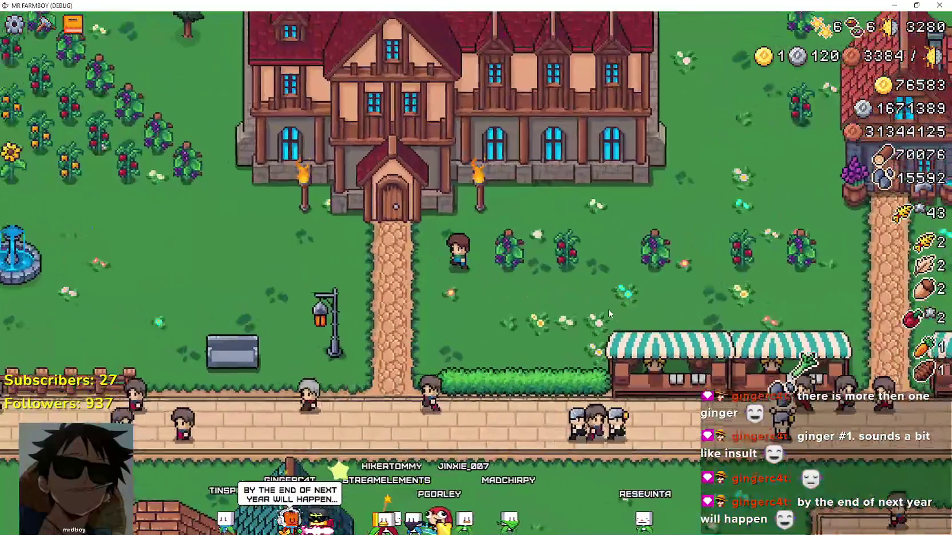
Open the two-star Inn's dishes and buffs window and view the upkeep coin explanation.
{"action": "key", "text": "w"}
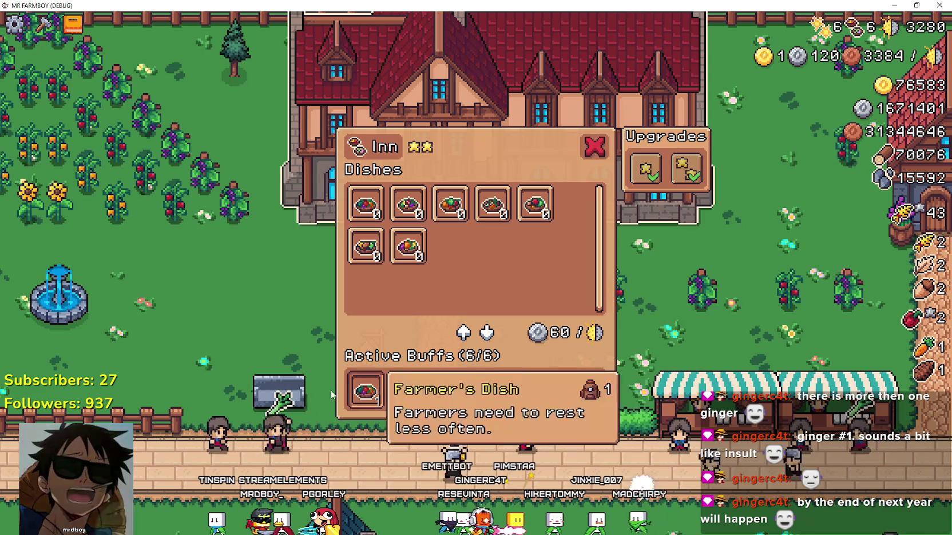
{"action": "mouse_move", "coordinate": [797, 65]}
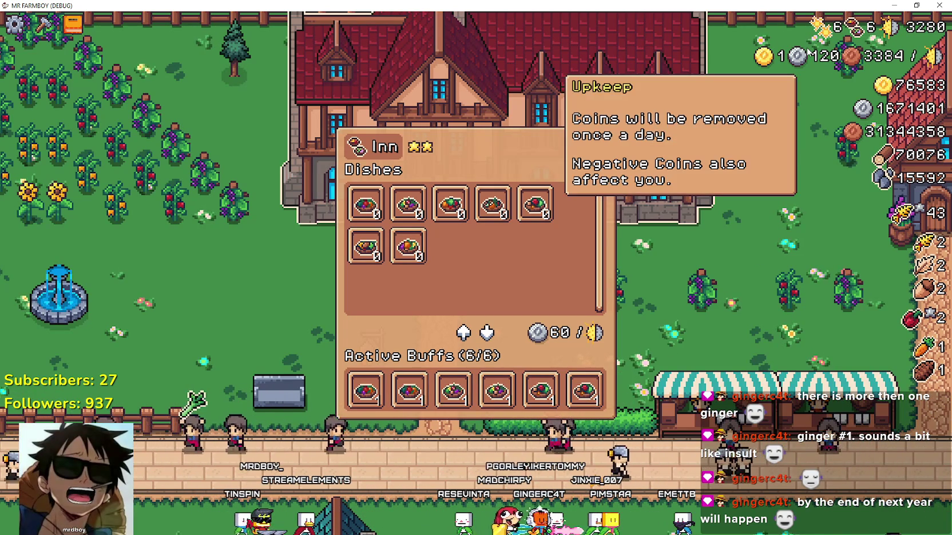
{"action": "mouse_move", "coordinate": [360, 389]}
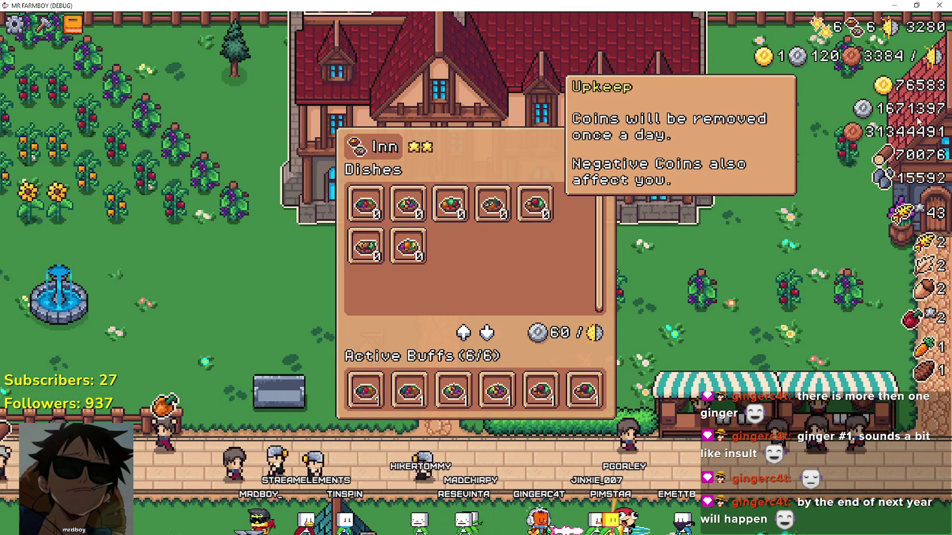
Back in the editor, open the Inn scene and its inn.gd script.
{"action": "key", "text": "alt+Tab"}
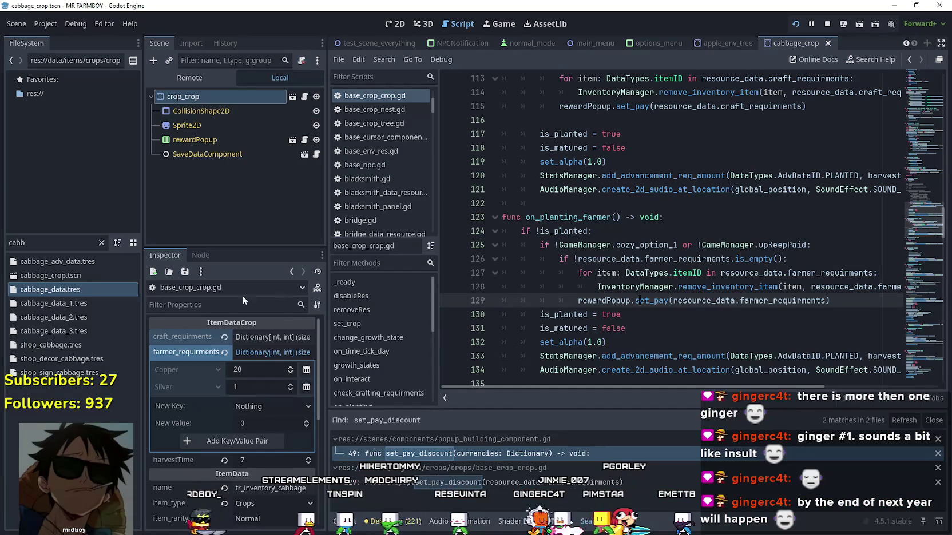
{"action": "type", "text": "im"}
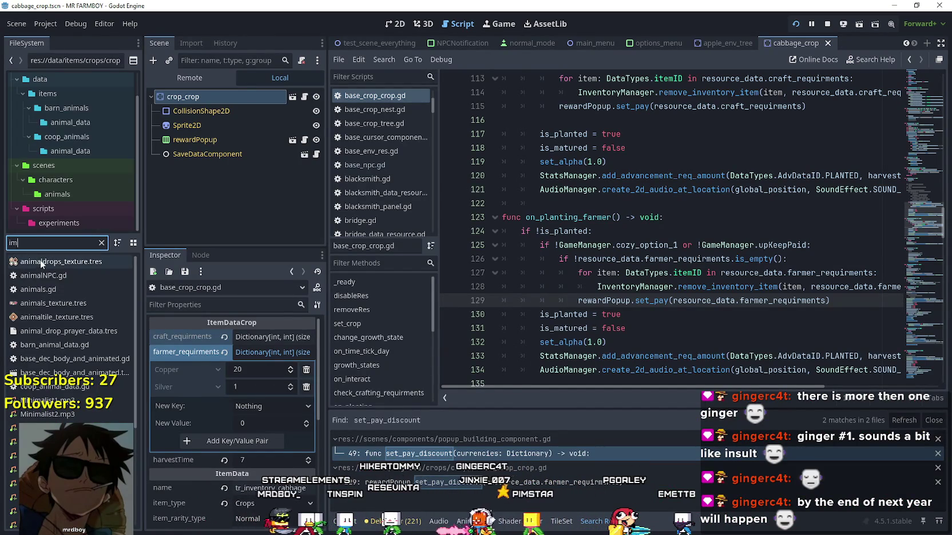
{"action": "type", "text": "inmn"}
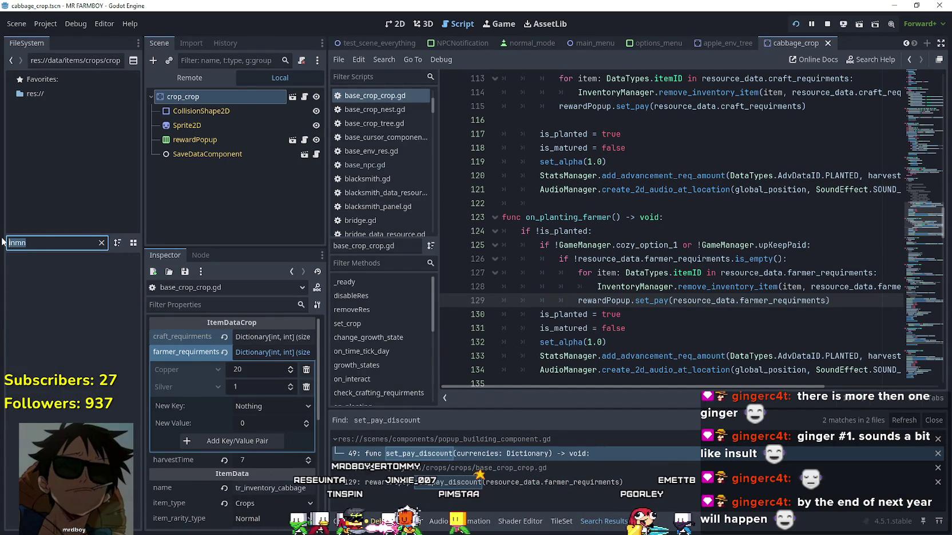
{"action": "type", "text": "inn"}
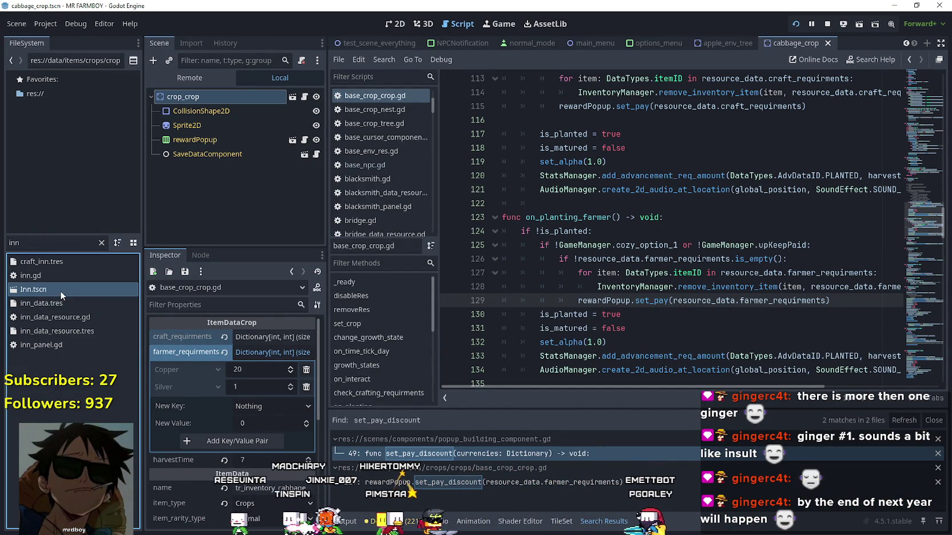
{"action": "double_click", "coordinate": [60, 290]}
{"action": "left_click", "coordinate": [304, 97]}
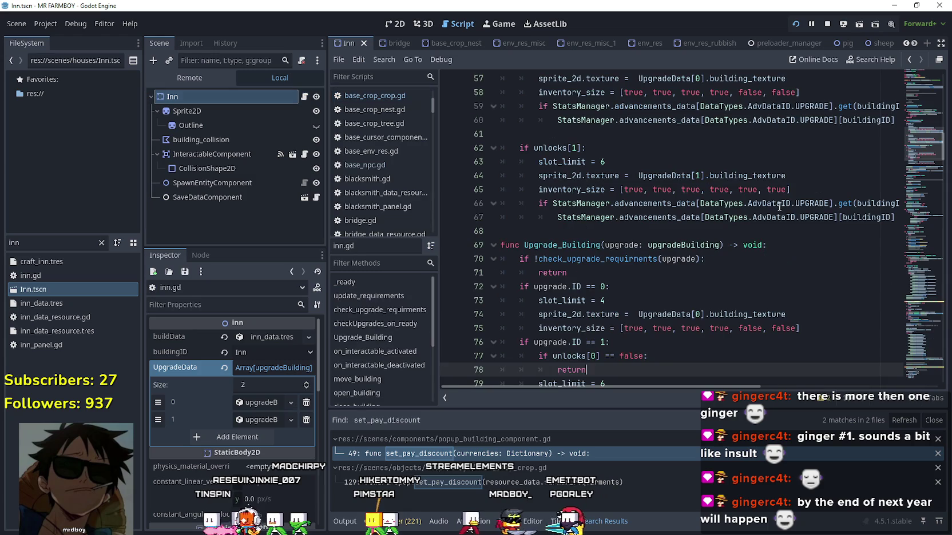
{"action": "mouse_move", "coordinate": [919, 151]}
{"action": "left_mouse_down"}
{"action": "mouse_move", "coordinate": [919, 167]}
{"action": "mouse_move", "coordinate": [914, 95]}
{"action": "left_mouse_up"}
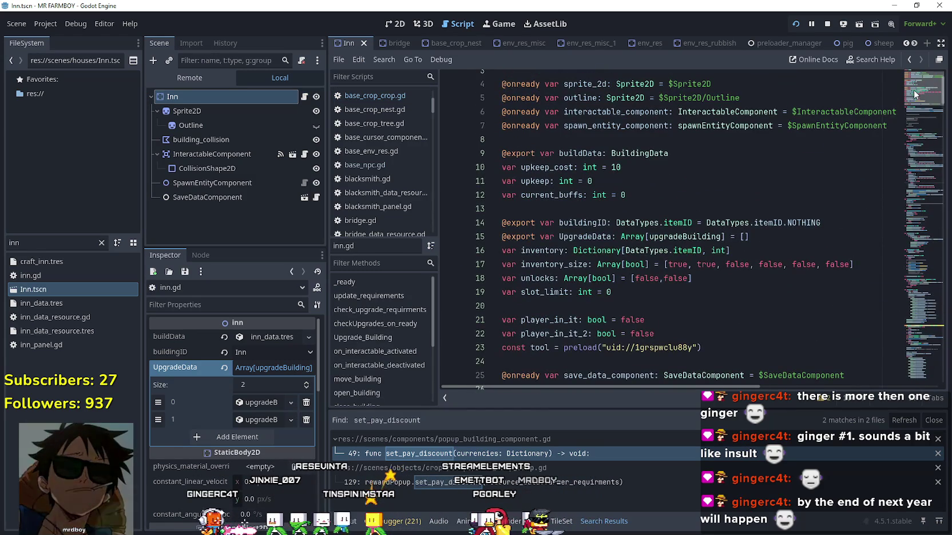
Search inn.gd for upkeep_cost and step through its uses on lines 152 and 192.
{"action": "double_click", "coordinate": [547, 167]}
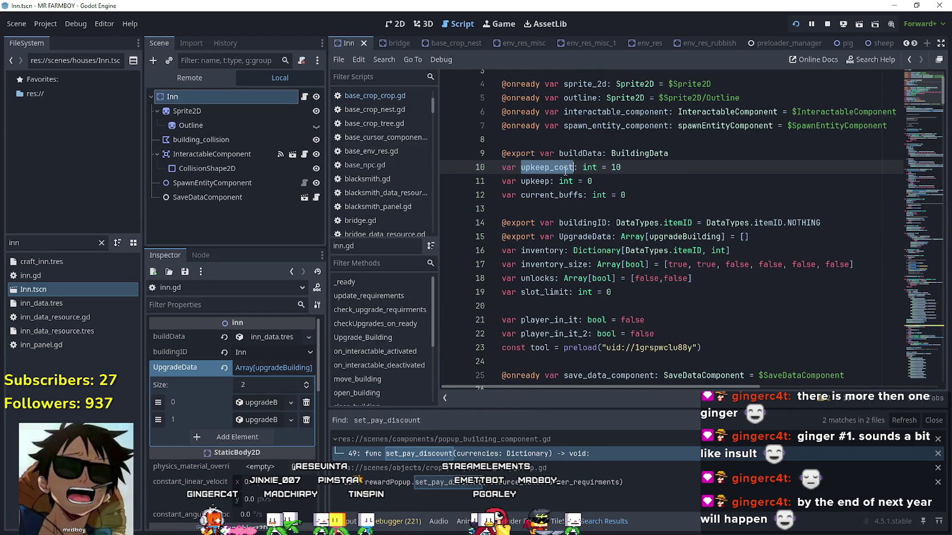
{"action": "scroll", "coordinate": [640, 297], "scroll_direction": "down", "scroll_amount": 1}
{"action": "scroll", "coordinate": [640, 297], "scroll_direction": "down", "scroll_amount": 12}
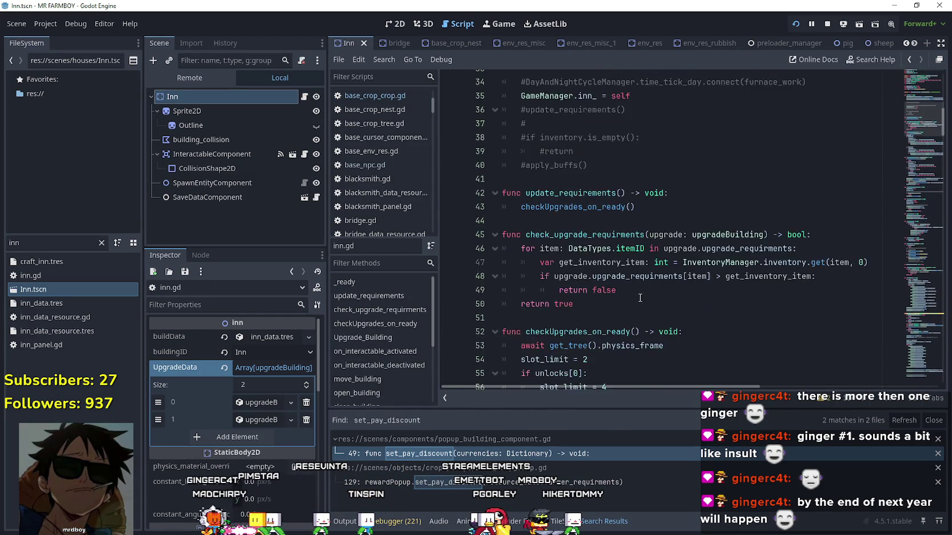
{"action": "scroll", "coordinate": [640, 292], "scroll_direction": "up", "scroll_amount": 10}
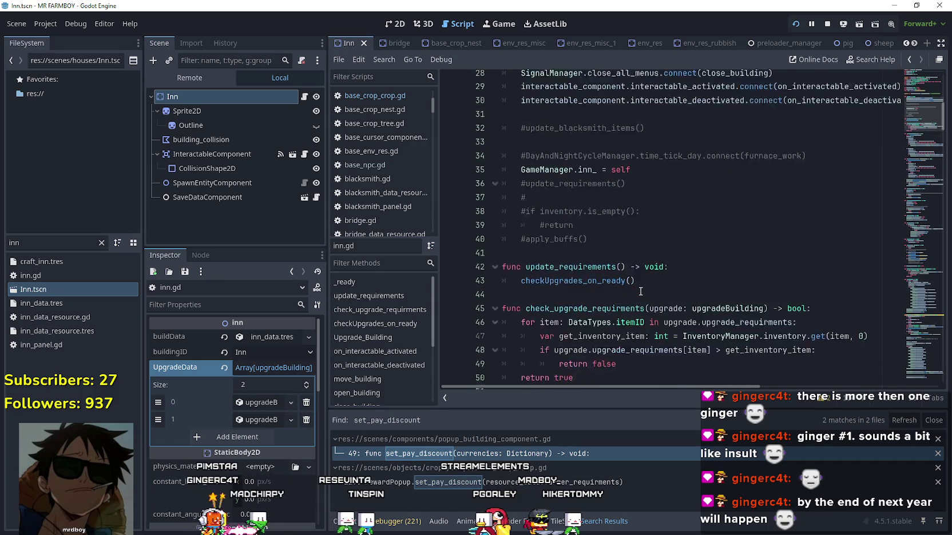
{"action": "scroll", "coordinate": [640, 289], "scroll_direction": "up", "scroll_amount": 3}
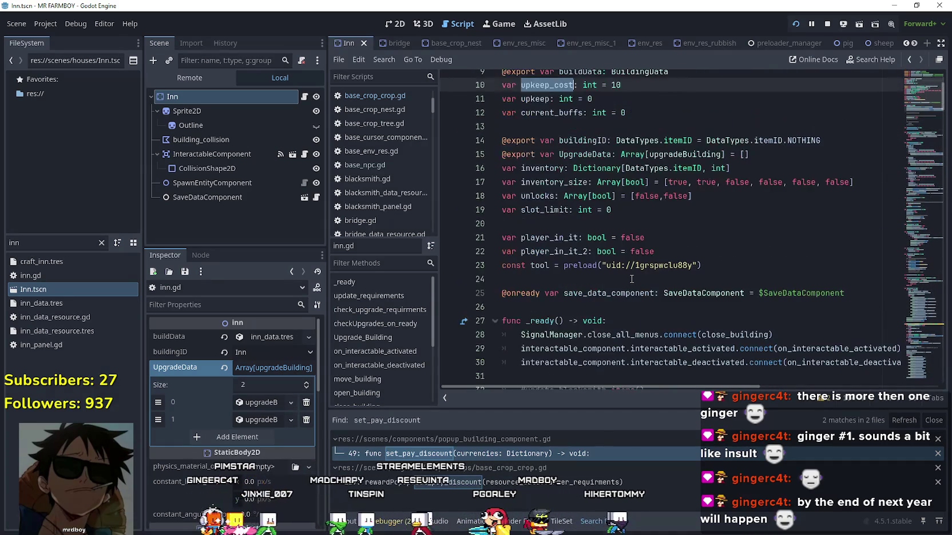
{"action": "key", "text": "ctrl+f"}
{"action": "left_click", "coordinate": [808, 400]}
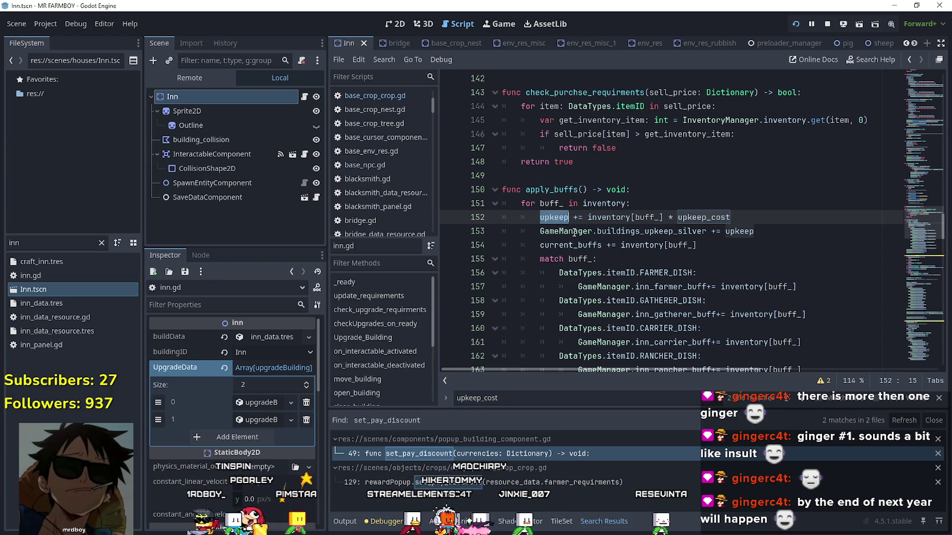
{"action": "scroll", "coordinate": [720, 311], "scroll_direction": "down", "scroll_amount": 2}
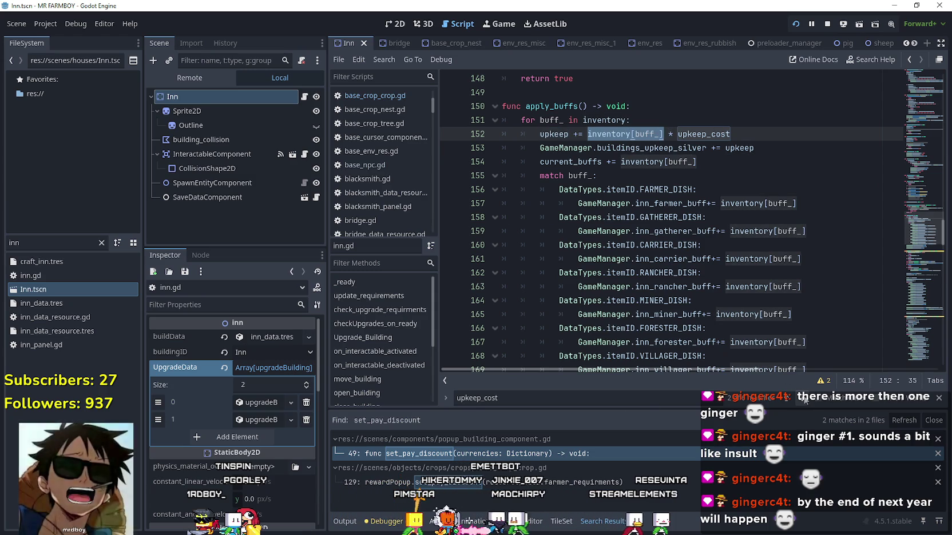
{"action": "left_click", "coordinate": [805, 399]}
{"action": "left_click", "coordinate": [803, 402]}
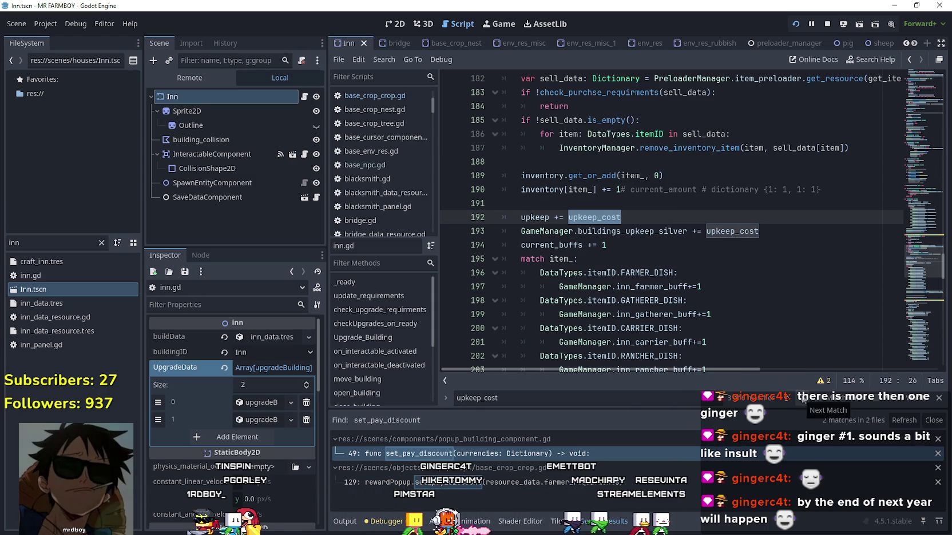
Return to the running game and close the Inn dishes panel.
{"action": "key", "text": "alt+Tab"}
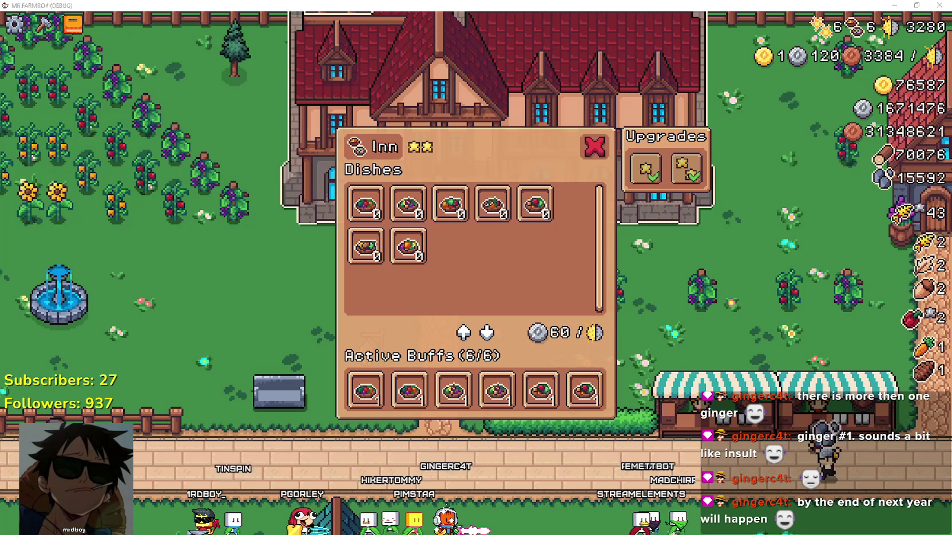
{"action": "left_click", "coordinate": [703, 353]}
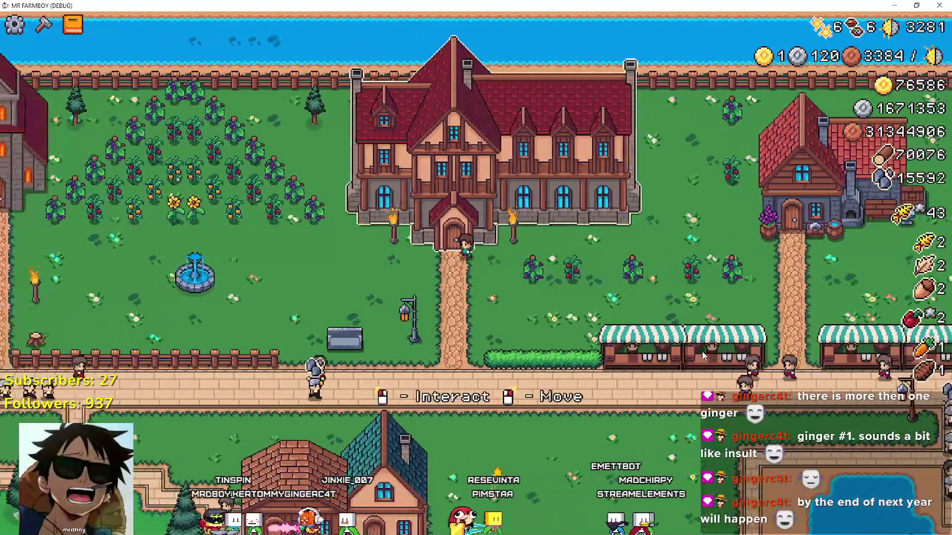
{"action": "scroll", "coordinate": [702, 351], "scroll_direction": "down", "scroll_amount": 5}
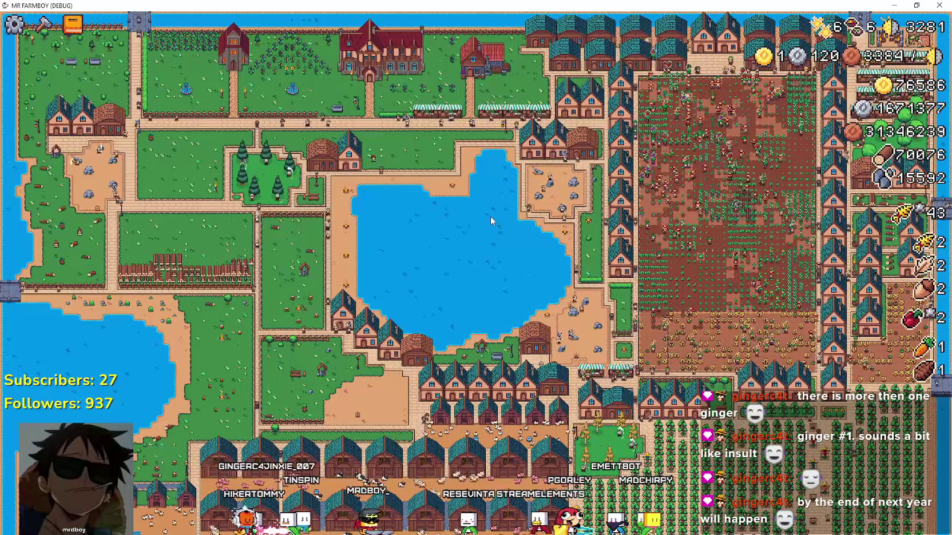
{"action": "scroll", "coordinate": [490, 216], "scroll_direction": "up", "scroll_amount": 5}
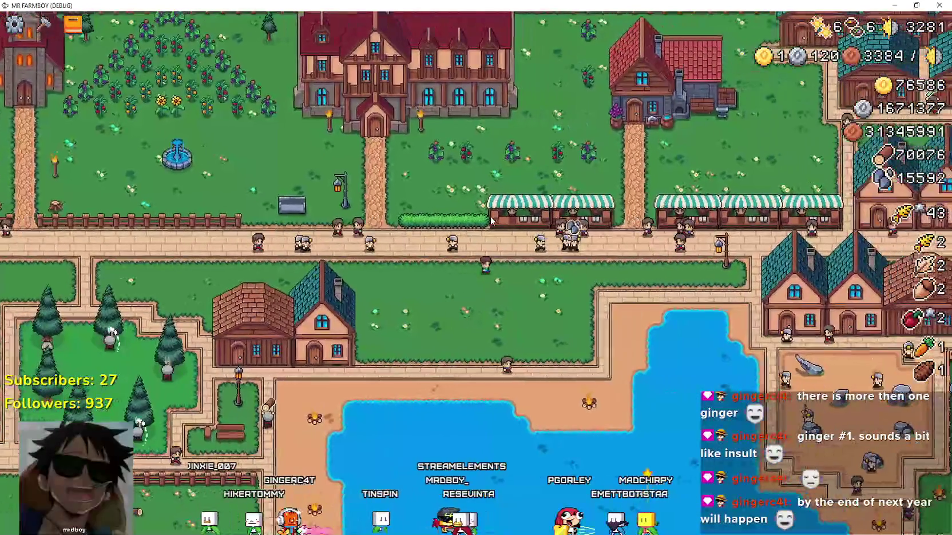
{"action": "scroll", "coordinate": [491, 220], "scroll_direction": "up", "scroll_amount": 4}
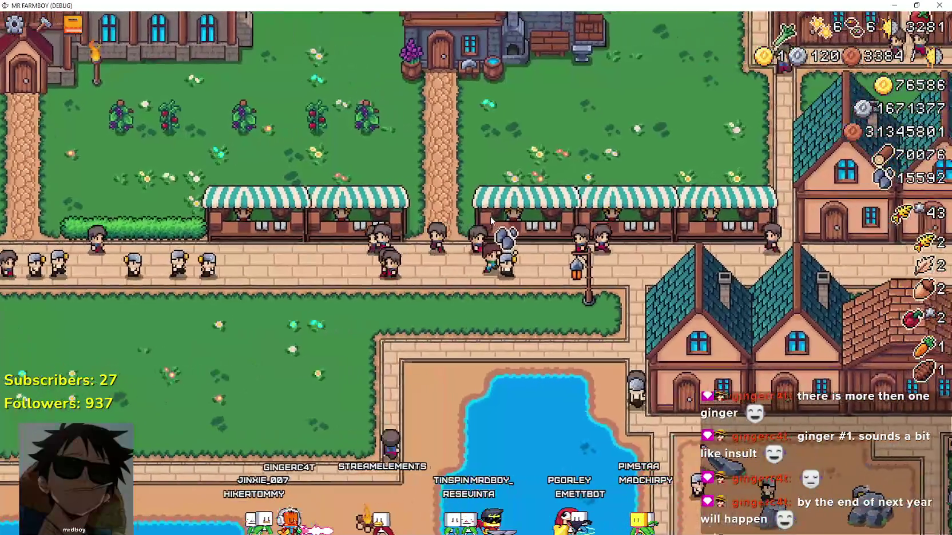
Pan right across the town to the crop fields and back left.
{"action": "key", "text": "d"}
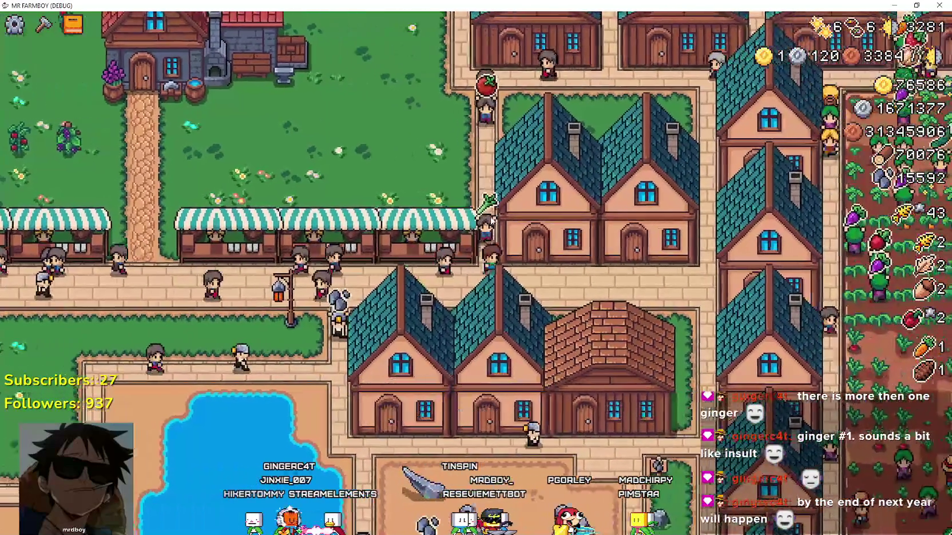
{"action": "key", "text": "d"}
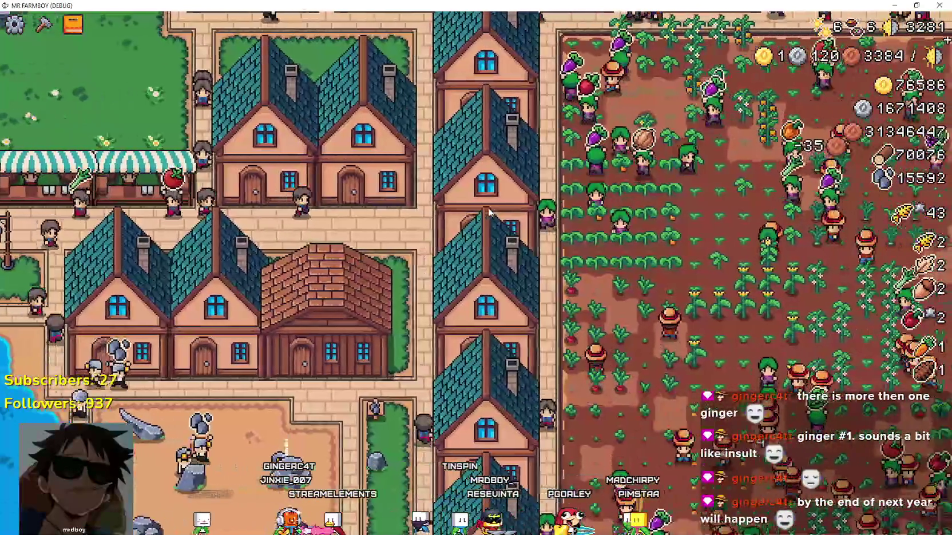
{"action": "key", "text": "d"}
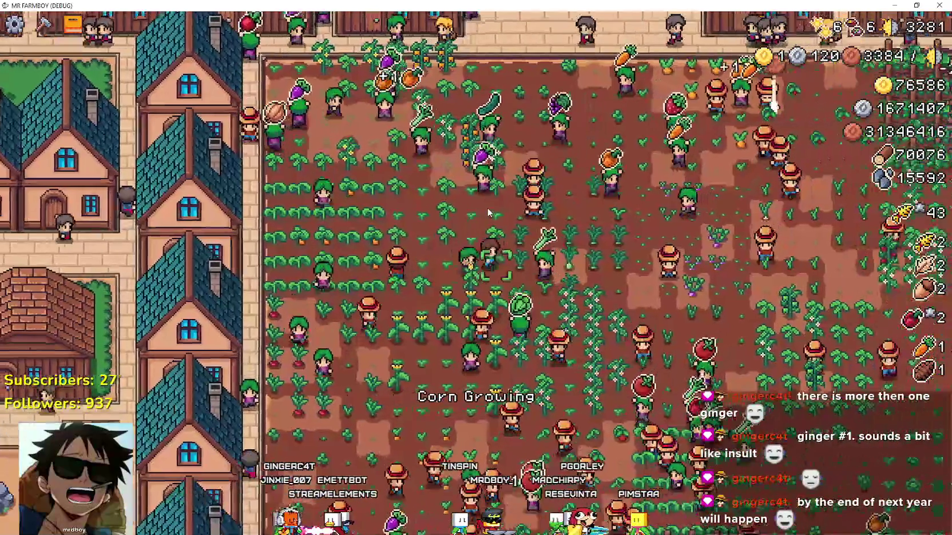
{"action": "key", "text": "d"}
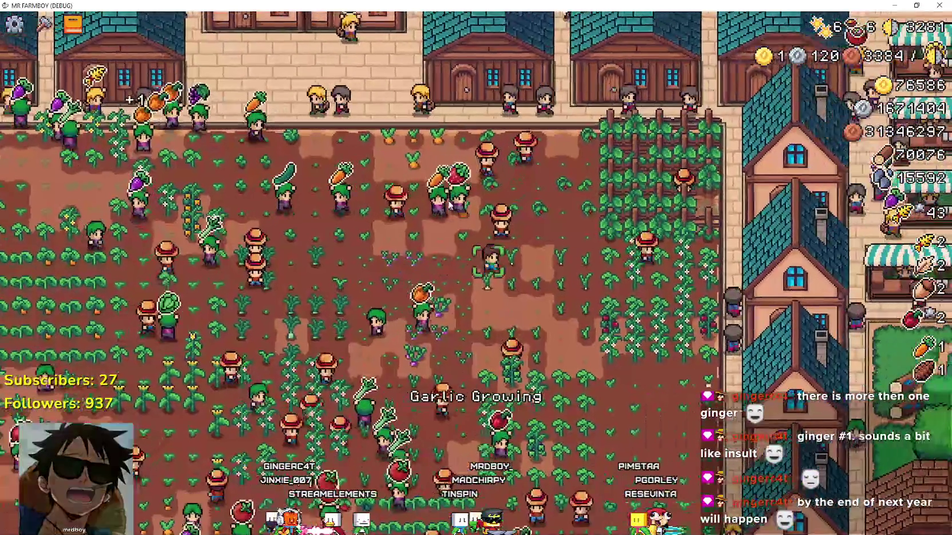
{"action": "key", "text": "d"}
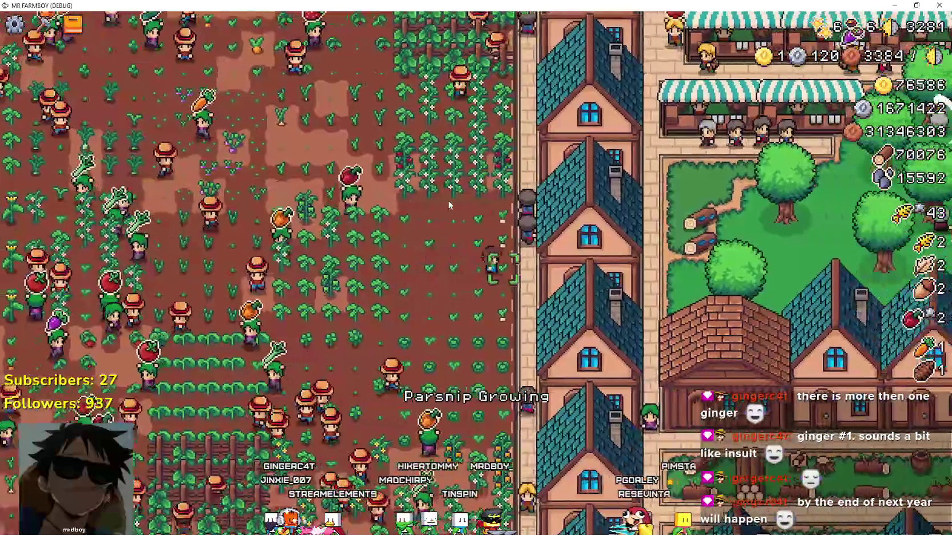
{"action": "key", "text": "a"}
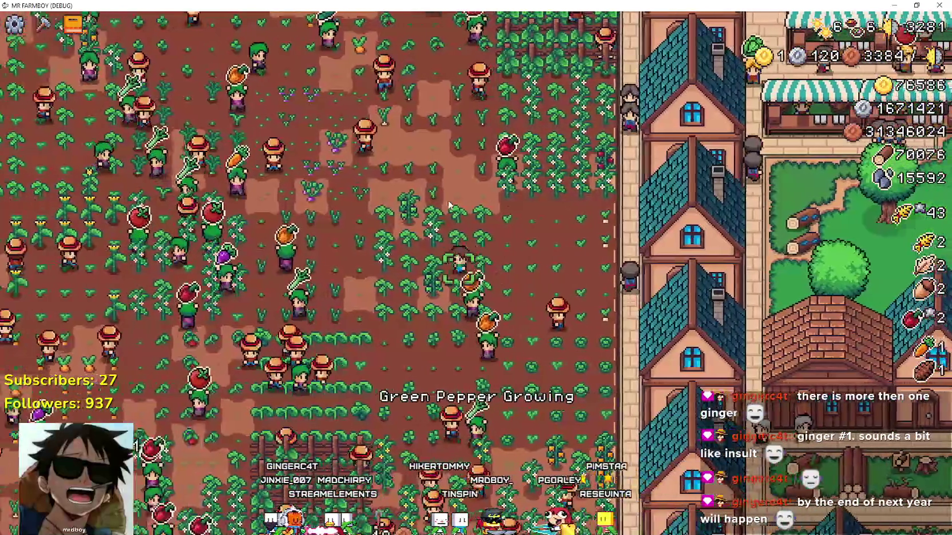
{"action": "key", "text": "a"}
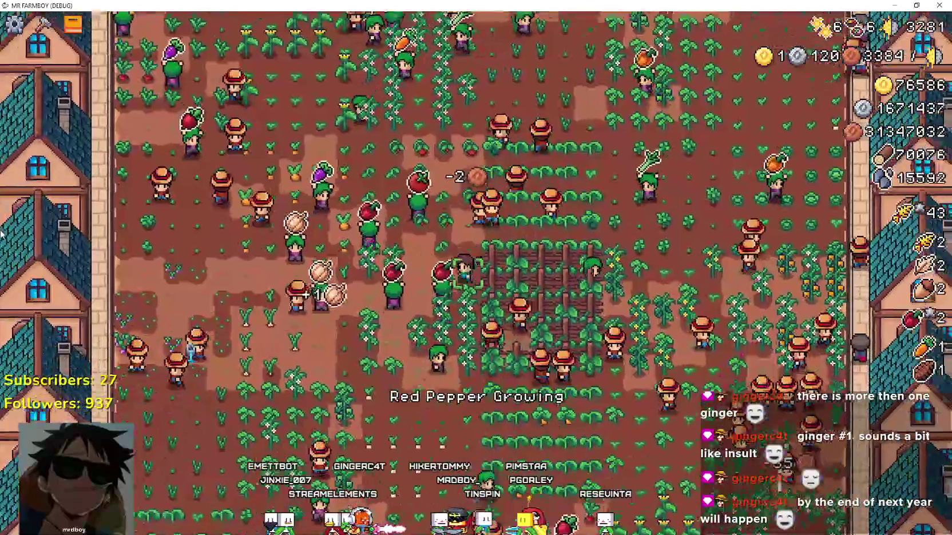
{"action": "key", "text": "a"}
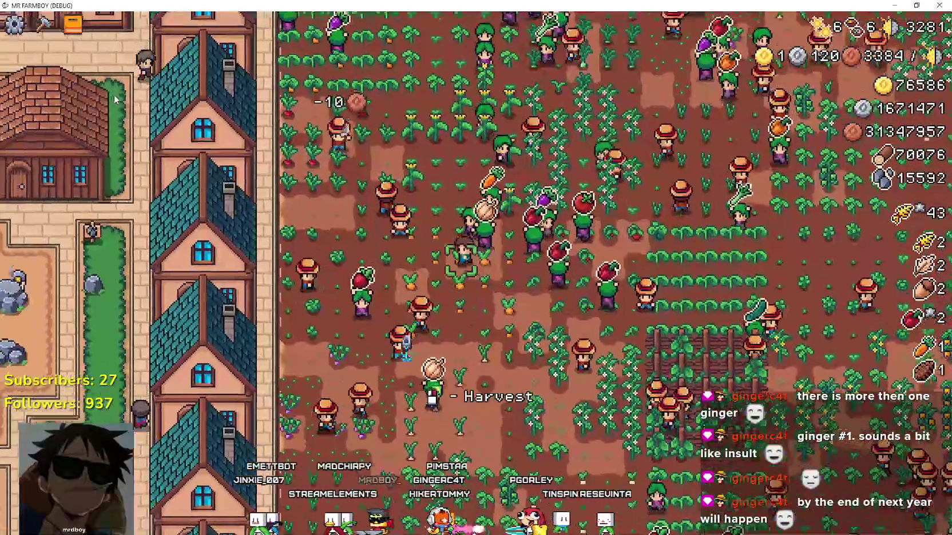
Pan up-left over the town past the farmhouse and manor to reveal the church.
{"action": "key", "text": "a"}
{"action": "key", "text": "w"}
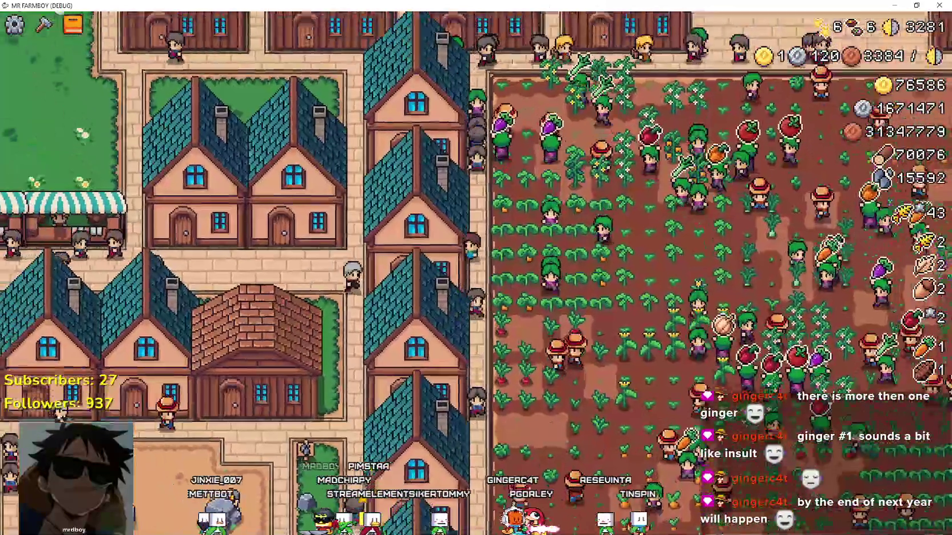
{"action": "key", "text": "a"}
{"action": "key", "text": "w"}
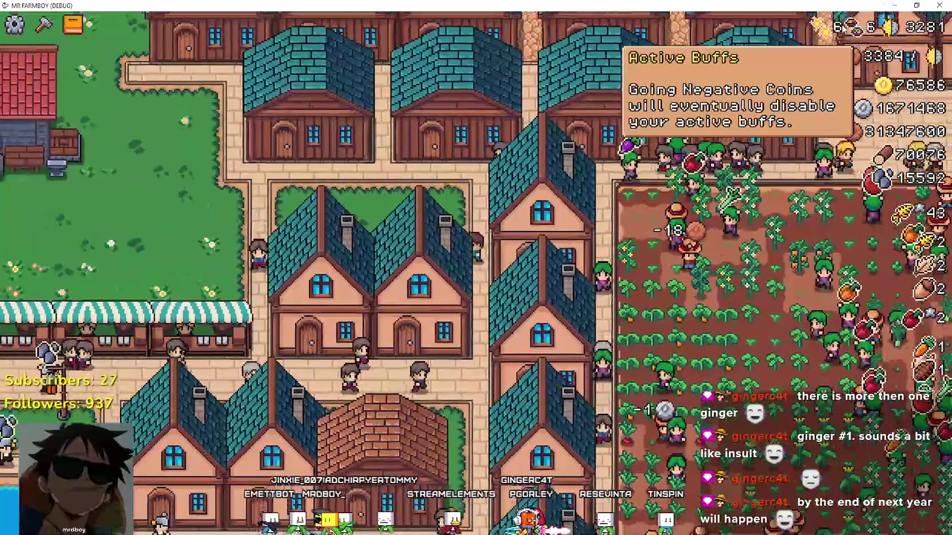
{"action": "key", "text": "a"}
{"action": "key", "text": "w"}
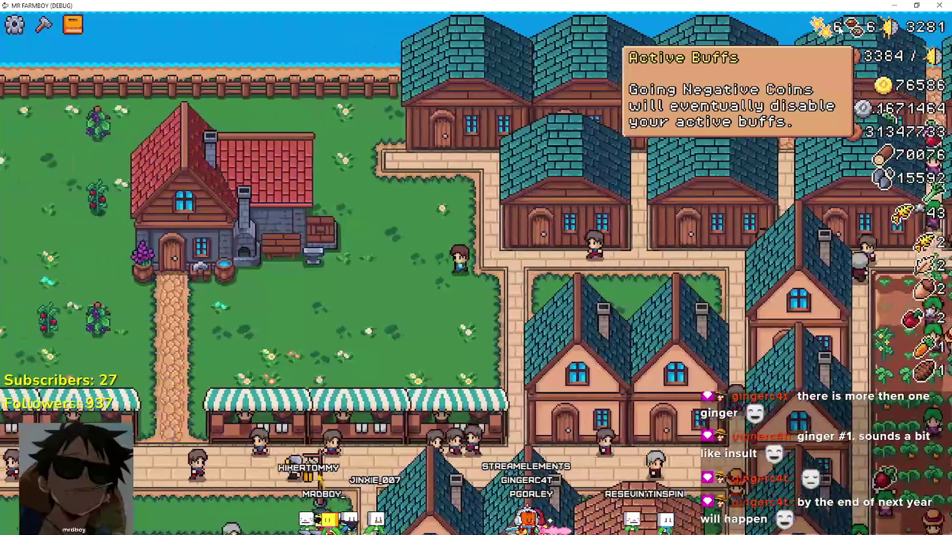
{"action": "key", "text": "a"}
{"action": "key", "text": "s"}
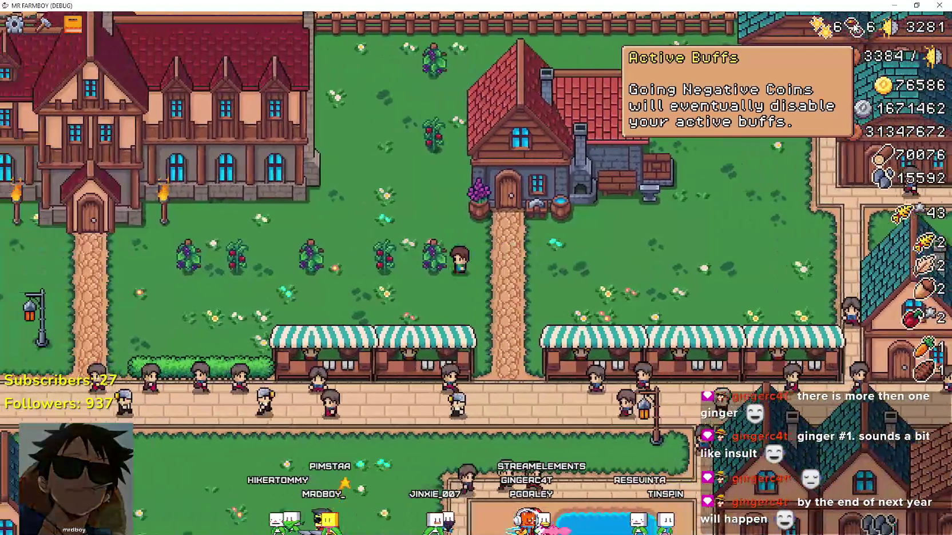
{"action": "key", "text": "a"}
{"action": "mouse_move", "coordinate": [769, 57]}
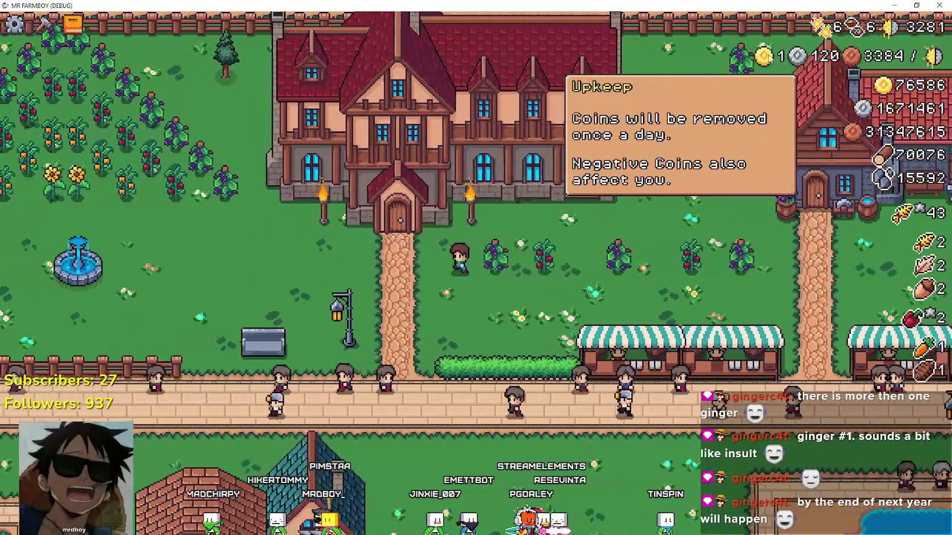
{"action": "key", "text": "a"}
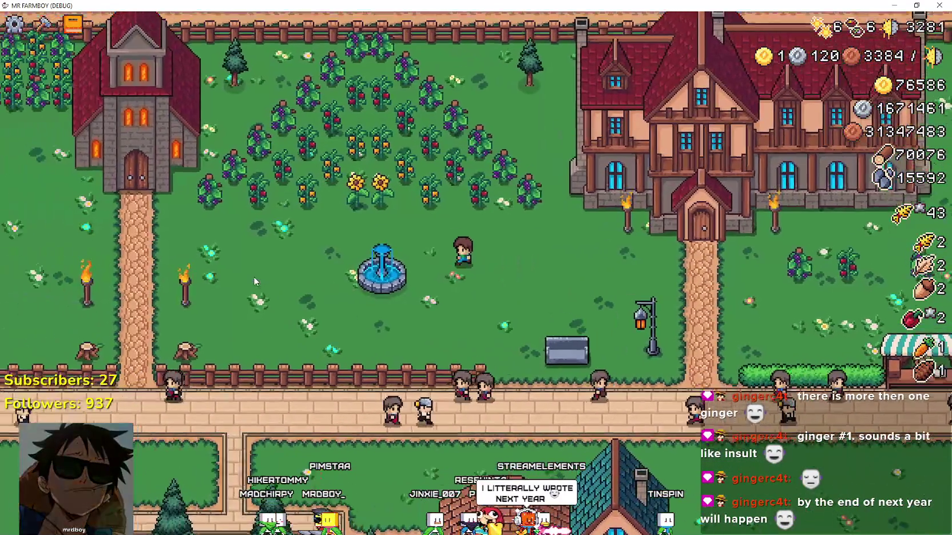
{"action": "key", "text": "a"}
{"action": "key", "text": "w"}
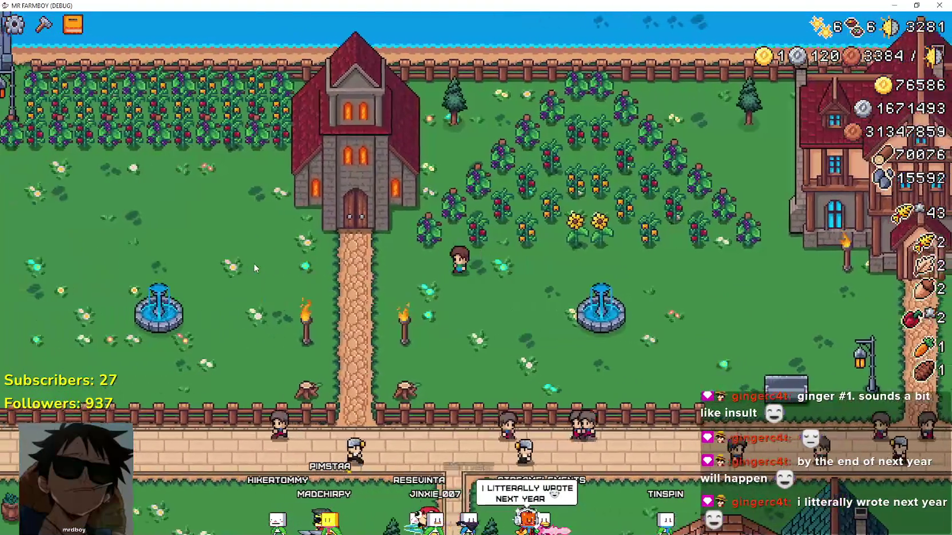
Walk the farmer along the west path to the church door and open the Temple blessings panel.
{"action": "key", "text": "a"}
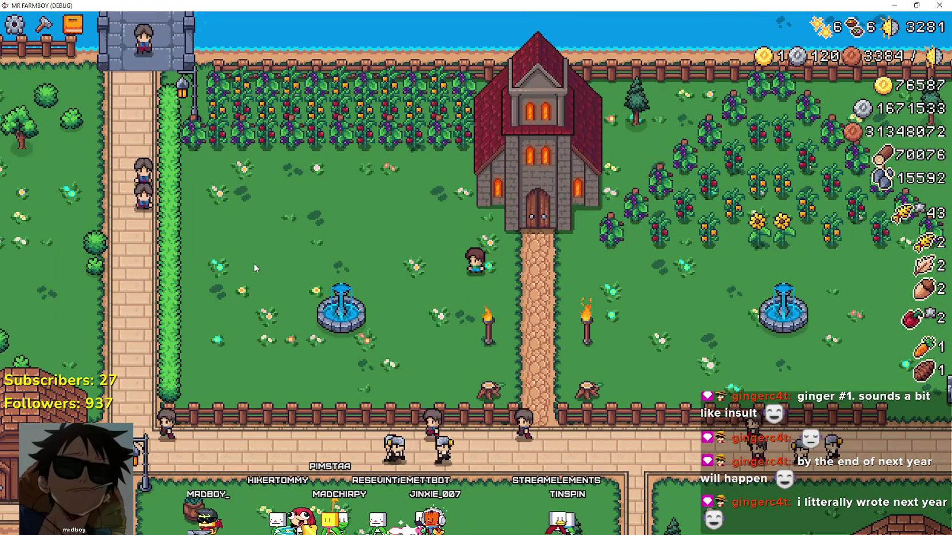
{"action": "key", "text": "d"}
{"action": "key", "text": "w"}
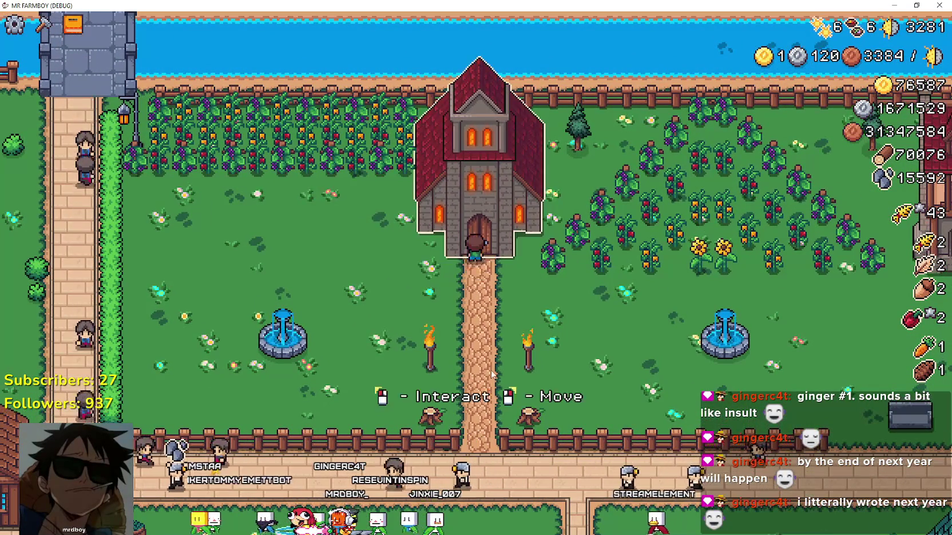
{"action": "key", "text": "e"}
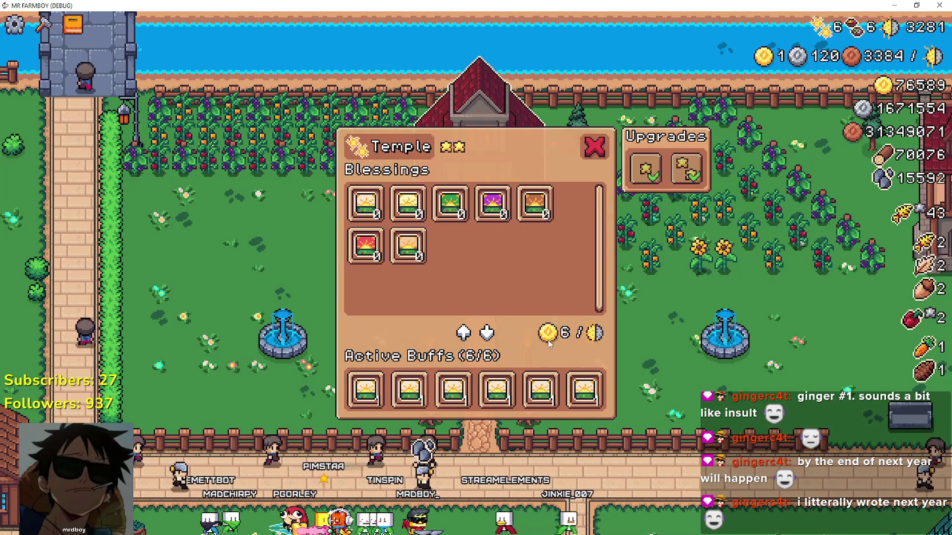
Close the Temple blessings panel and walk the farmer right to the Inn to open its panel.
{"action": "key", "text": "Escape"}
{"action": "key", "text": "w"}
{"action": "key", "text": "d"}
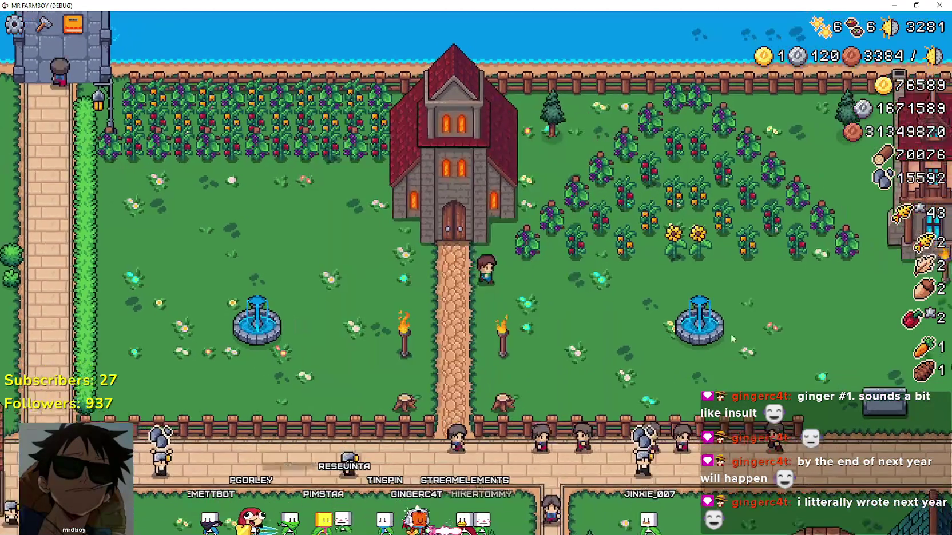
{"action": "mouse_move", "coordinate": [773, 75]}
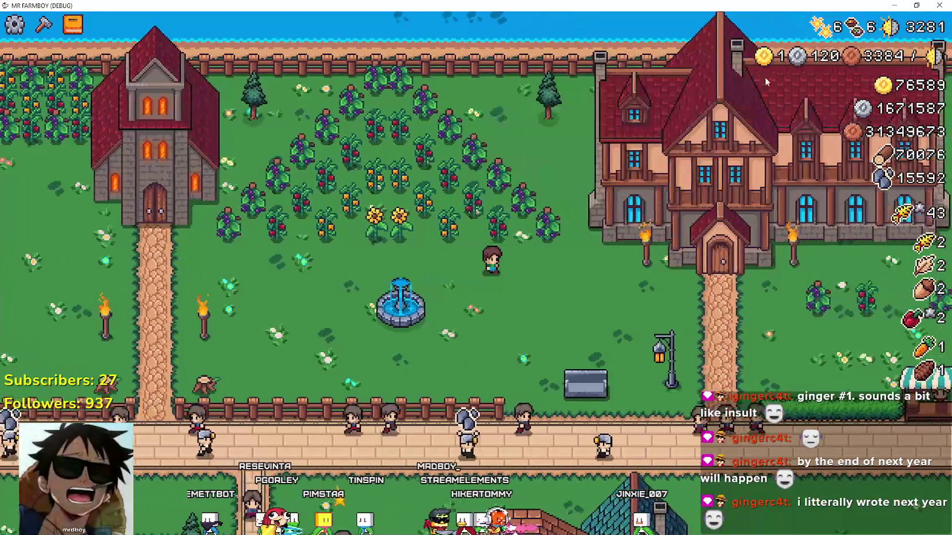
{"action": "key", "text": "w"}
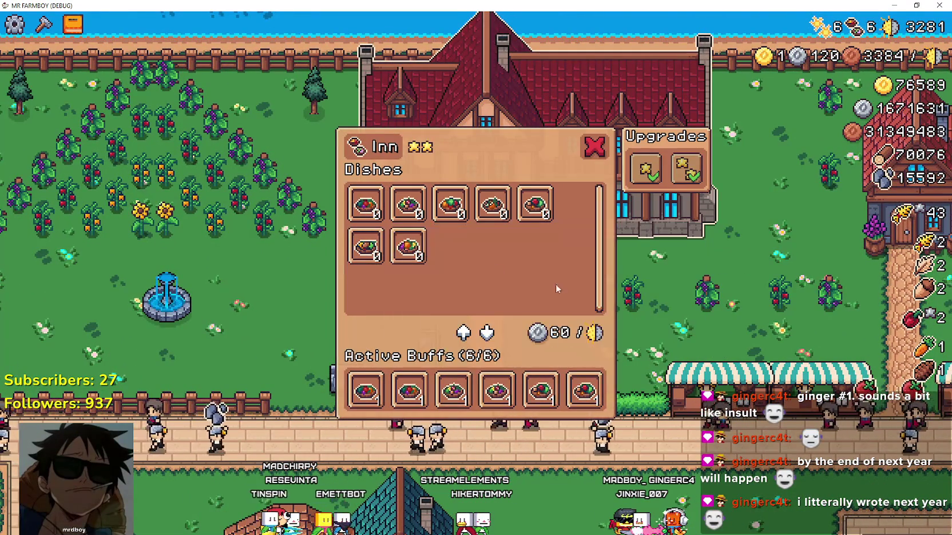
Leave the Inn, walk right to the Blacksmith, open its panel, then close it.
{"action": "key", "text": "s"}
{"action": "key", "text": "d"}
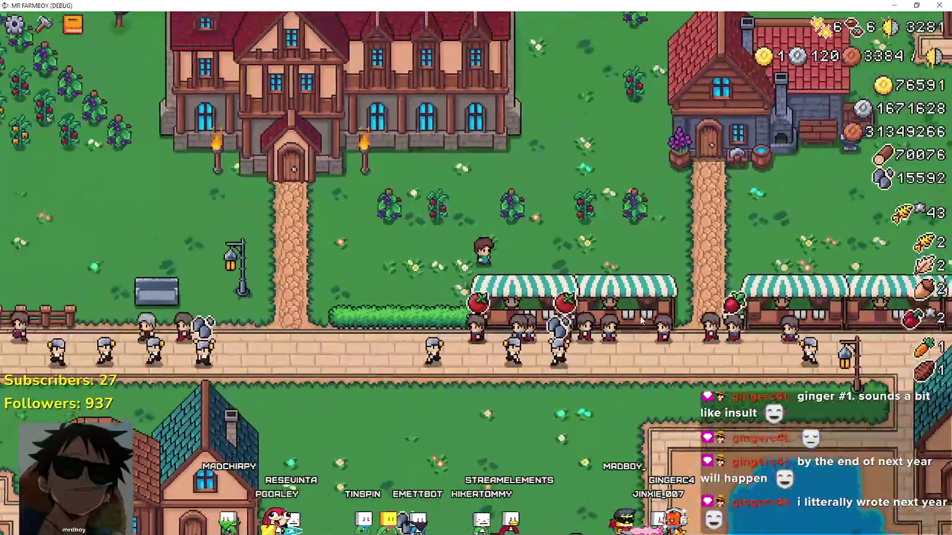
{"action": "key", "text": "d"}
{"action": "key", "text": "w"}
{"action": "key", "text": "e"}
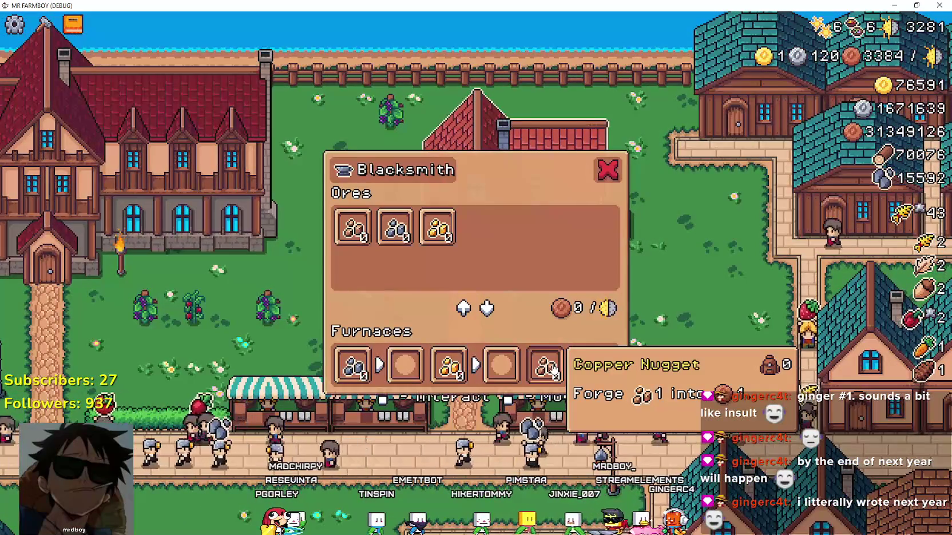
{"action": "key", "text": "Escape"}
Walk down to the market stalls and open the Market panel, closing and reopening it once.
{"action": "key", "text": "s"}
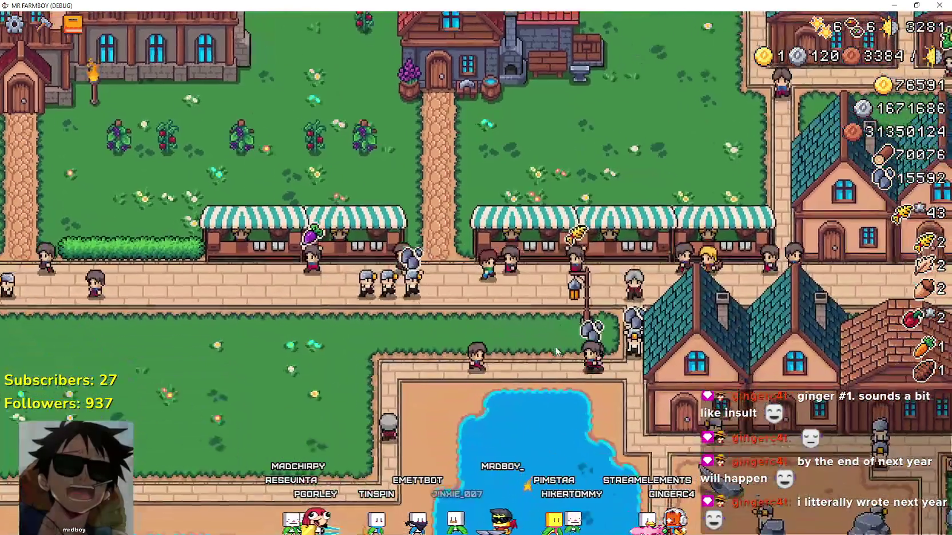
{"action": "key", "text": "e"}
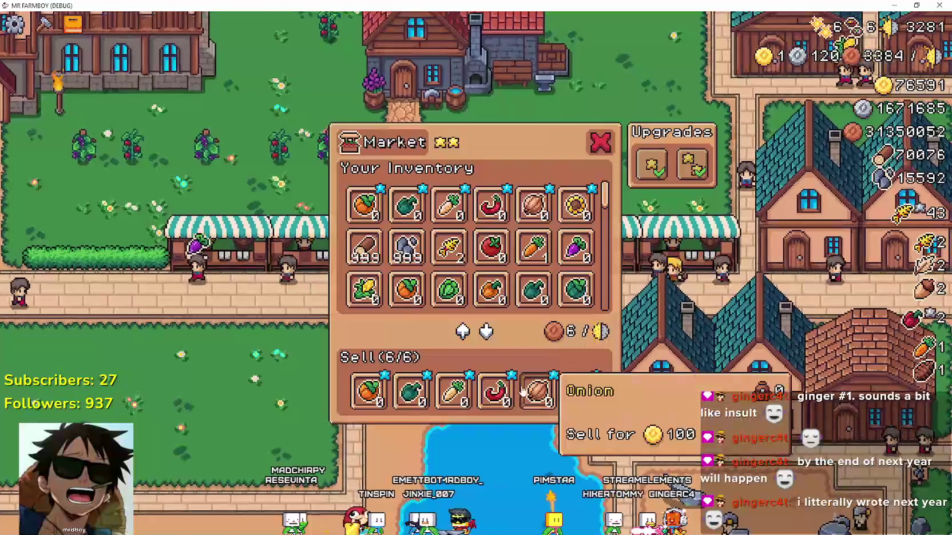
{"action": "key", "text": "Escape"}
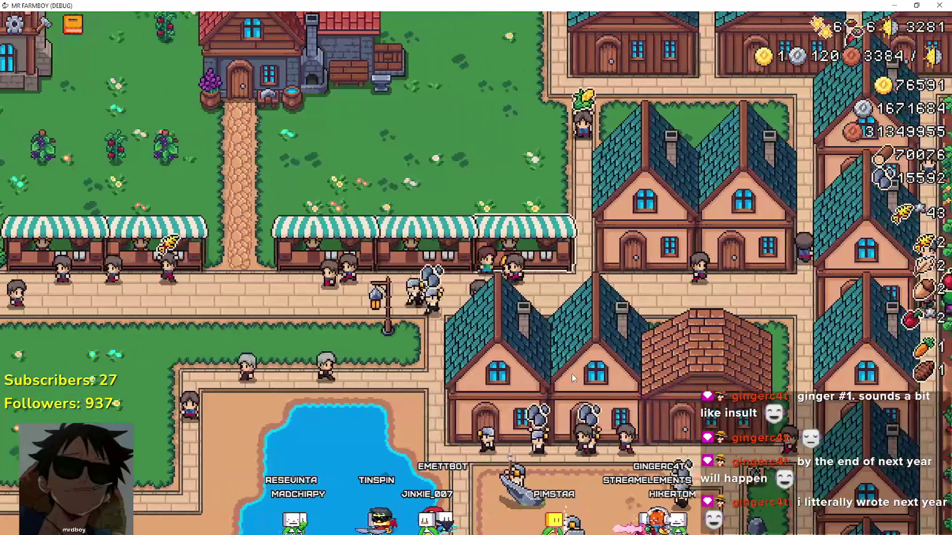
{"action": "key", "text": "e"}
Scroll through the Market inventory grid with the mouse wheel and scrollbar.
{"action": "scroll", "coordinate": [575, 245], "scroll_direction": "down", "scroll_amount": 3}
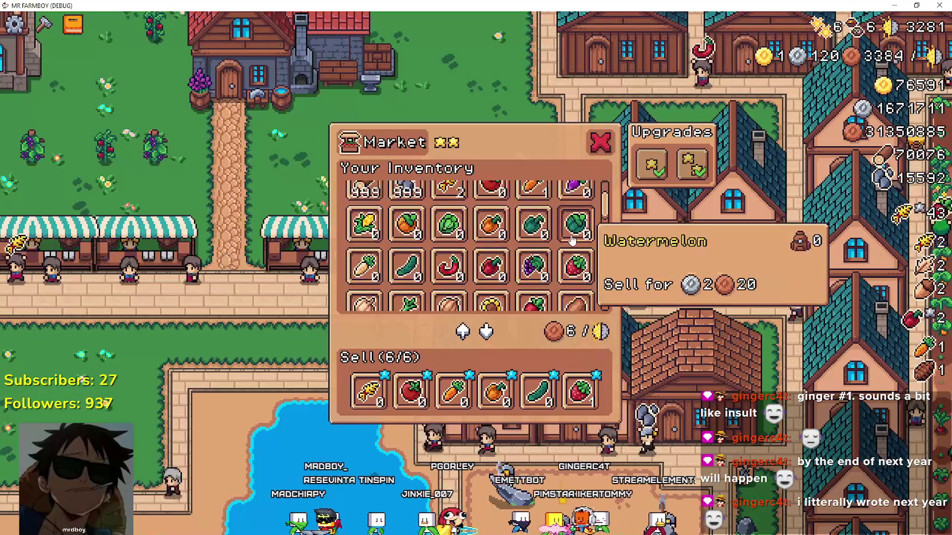
{"action": "scroll", "coordinate": [607, 189], "scroll_direction": "up", "scroll_amount": 4}
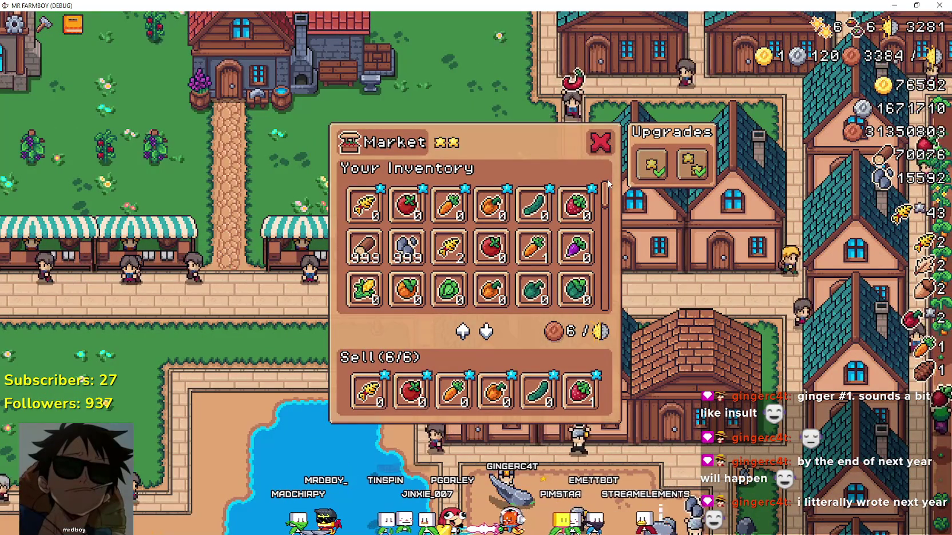
{"action": "left_click_drag", "start_coordinate": [607, 183], "coordinate": [617, 306]}
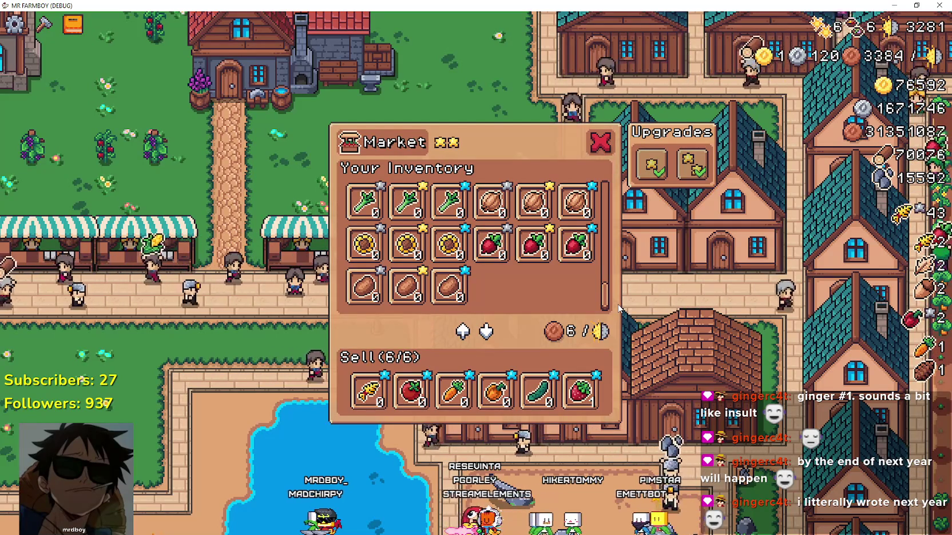
{"action": "mouse_move", "coordinate": [619, 309]}
{"action": "left_mouse_down"}
{"action": "mouse_move", "coordinate": [639, 228]}
{"action": "mouse_move", "coordinate": [637, 182]}
{"action": "mouse_move", "coordinate": [632, 312]}
{"action": "left_mouse_up"}
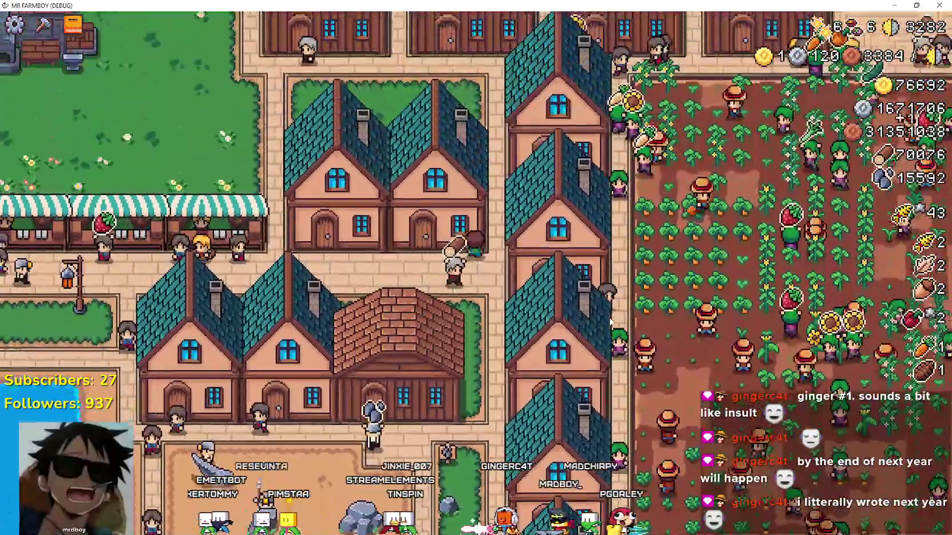
Hire a Gatherer at the House for the last free bed, filling 6/6, and close it.
{"action": "left_click", "coordinate": [609, 322]}
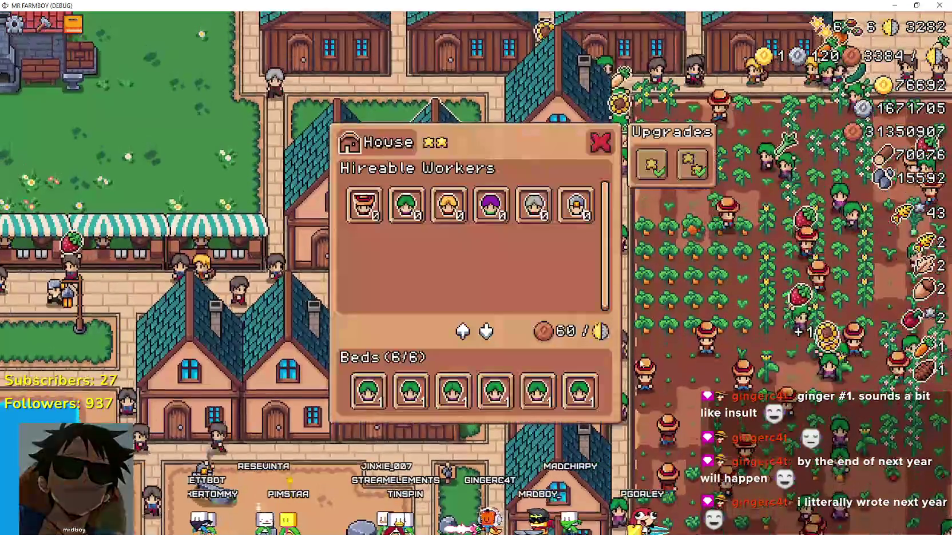
{"action": "left_click", "coordinate": [406, 204]}
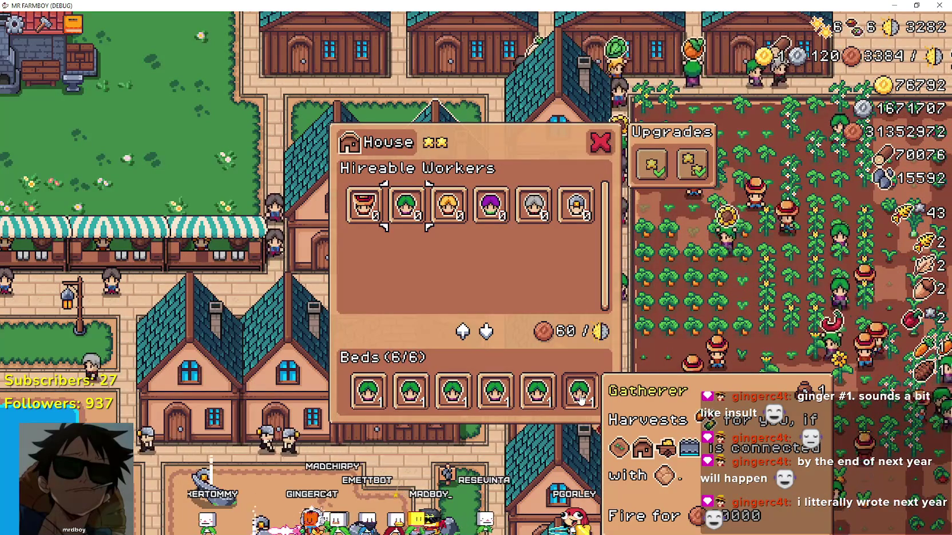
{"action": "mouse_move", "coordinate": [538, 397]}
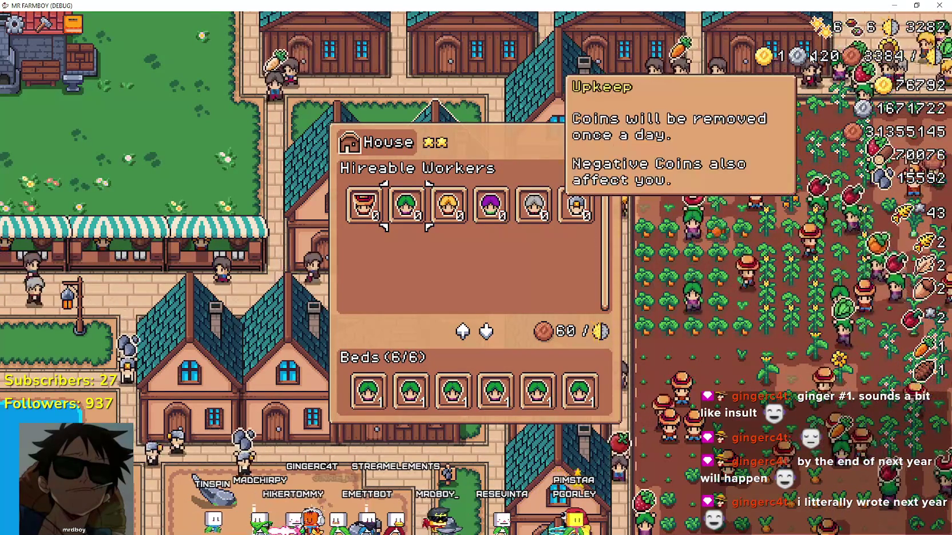
{"action": "left_click", "coordinate": [600, 148]}
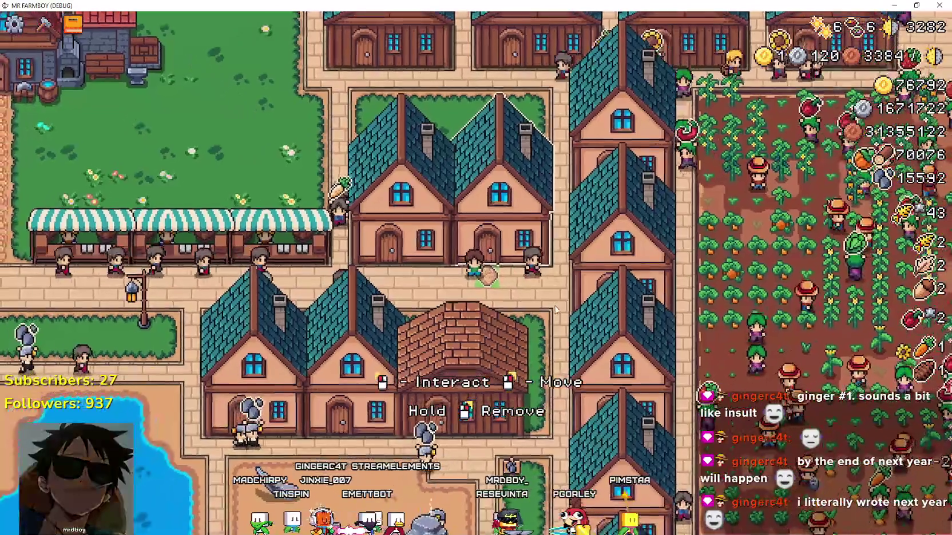
Walk the farmer up the street and east onto the crop field, zooming out.
{"action": "key", "text": "w"}
{"action": "key", "text": "d"}
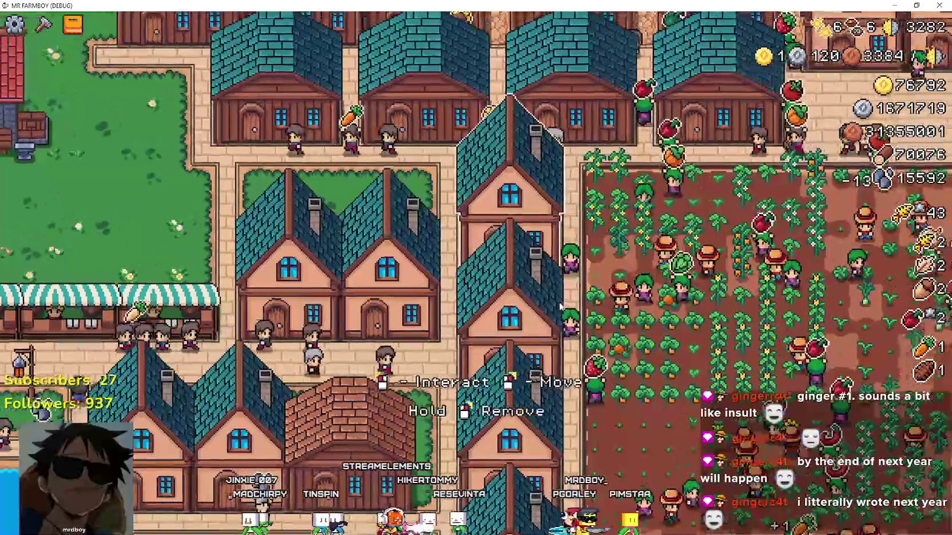
{"action": "key", "text": "w"}
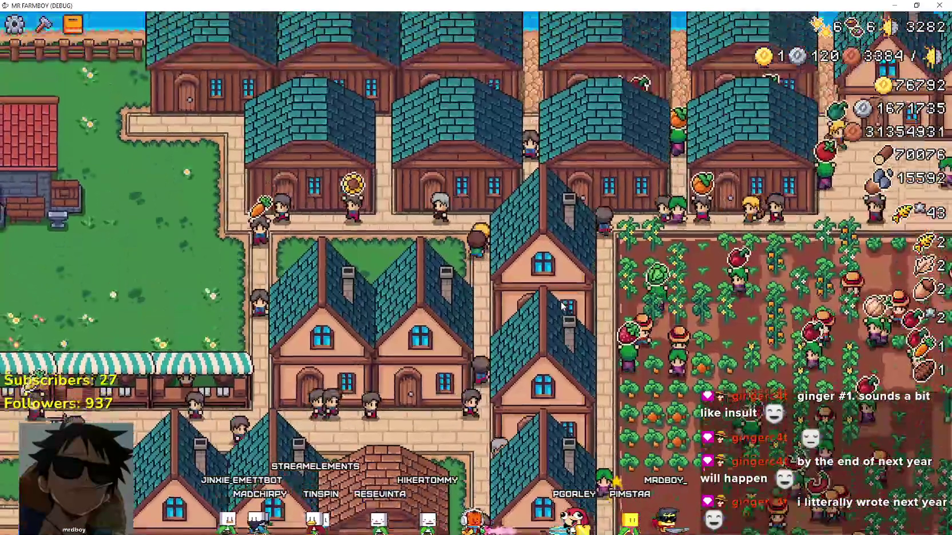
{"action": "key", "text": "d"}
{"action": "key", "text": "s"}
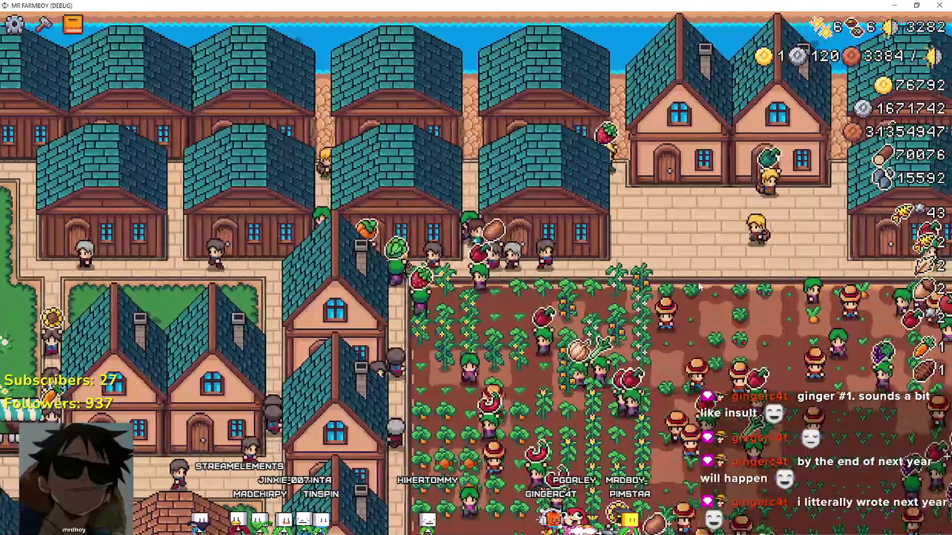
{"action": "scroll", "coordinate": [673, 291], "scroll_direction": "down", "scroll_amount": 3}
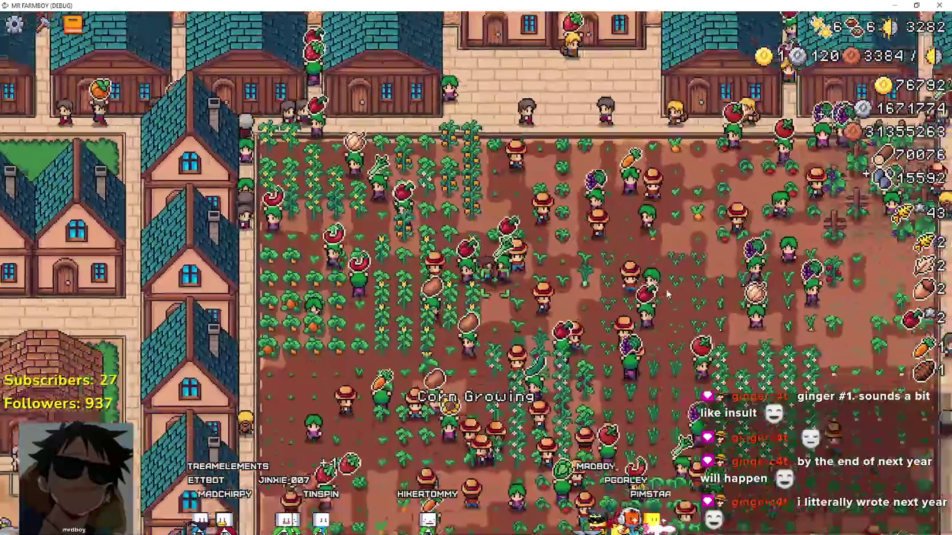
Walk south past the red pepper, radish and cabbage plots and across the wheat field.
{"action": "key", "text": "s"}
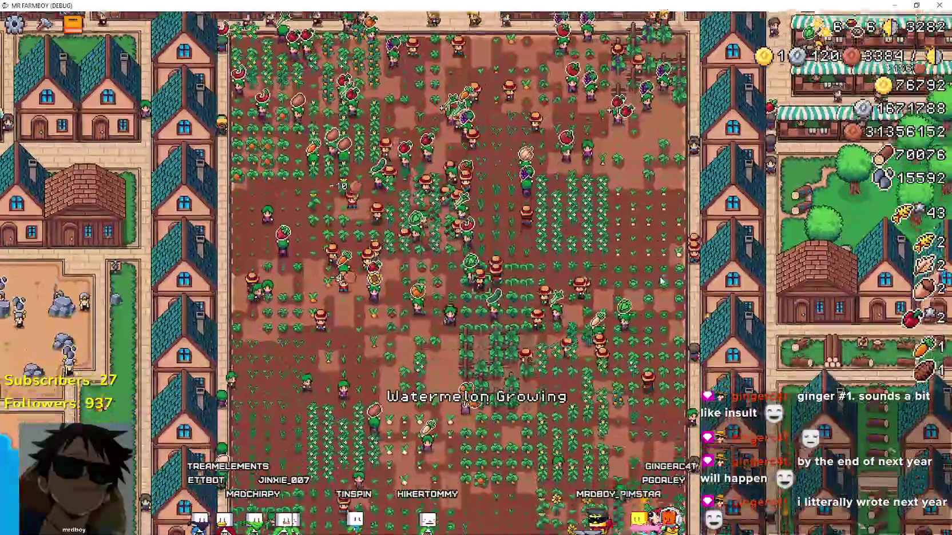
{"action": "key", "text": "a"}
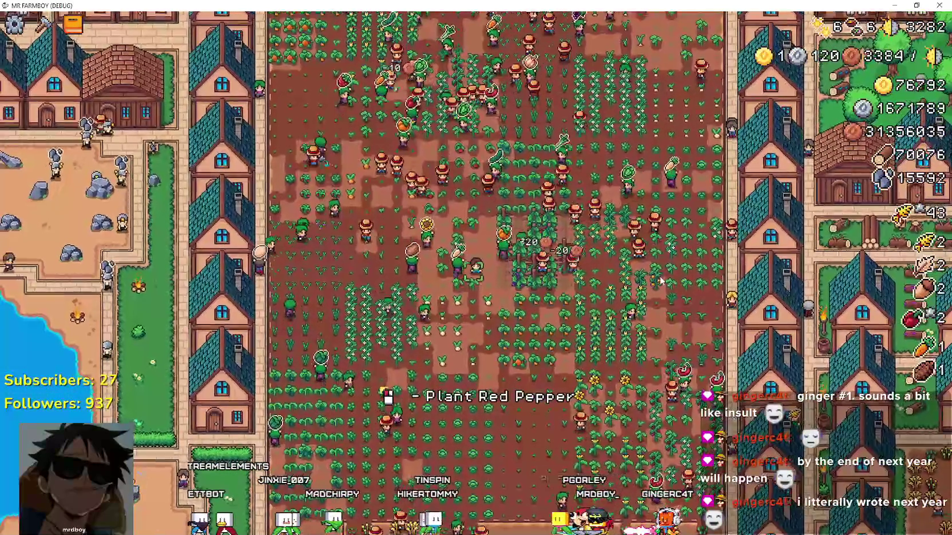
{"action": "key", "text": "s"}
{"action": "key", "text": "d"}
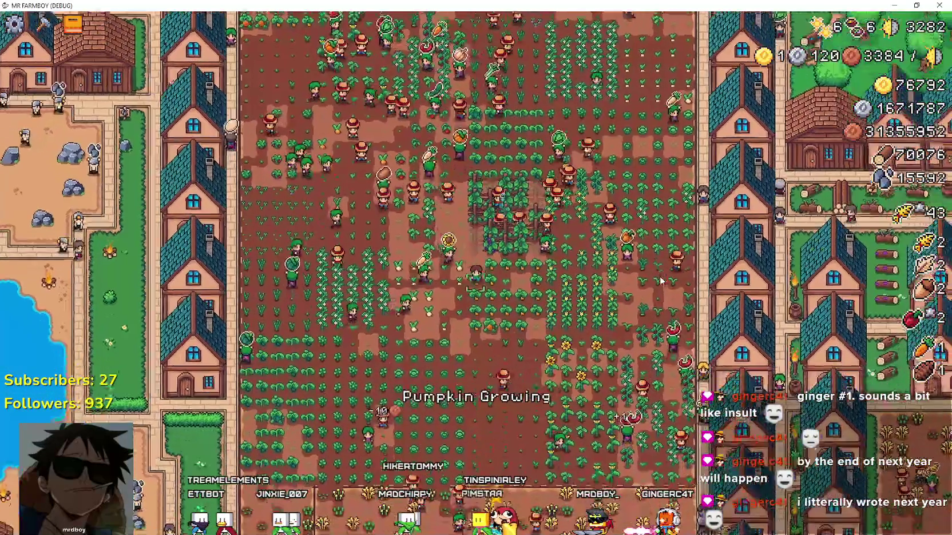
{"action": "key", "text": "a"}
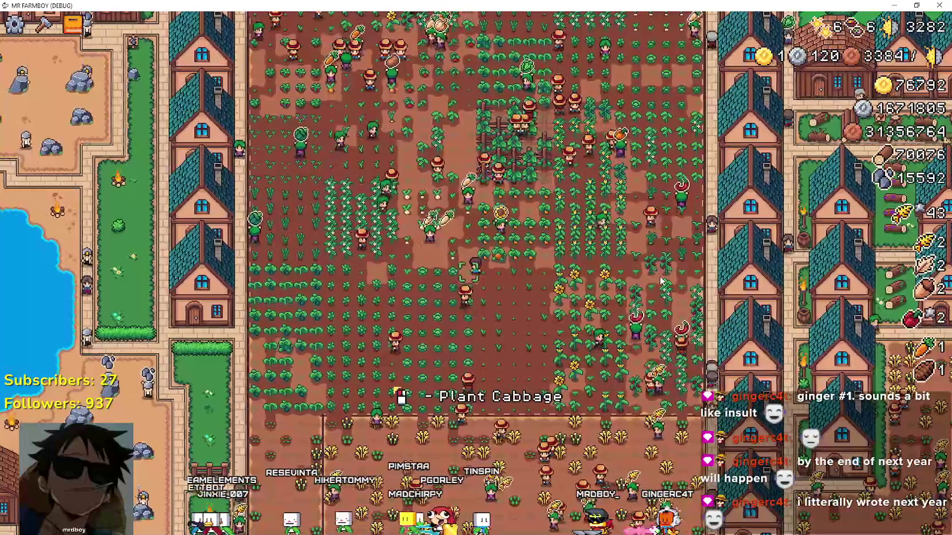
{"action": "key", "text": "s"}
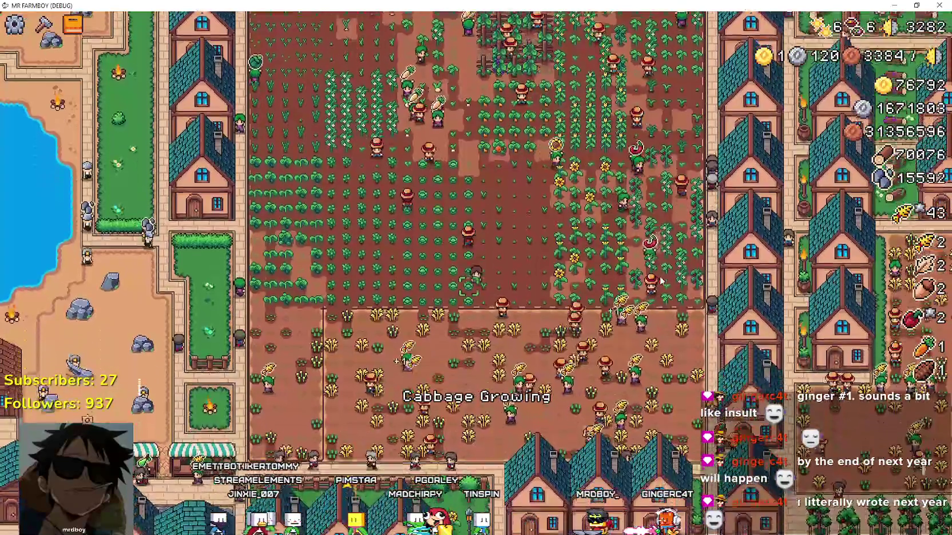
{"action": "key", "text": "s"}
{"action": "key", "text": "d"}
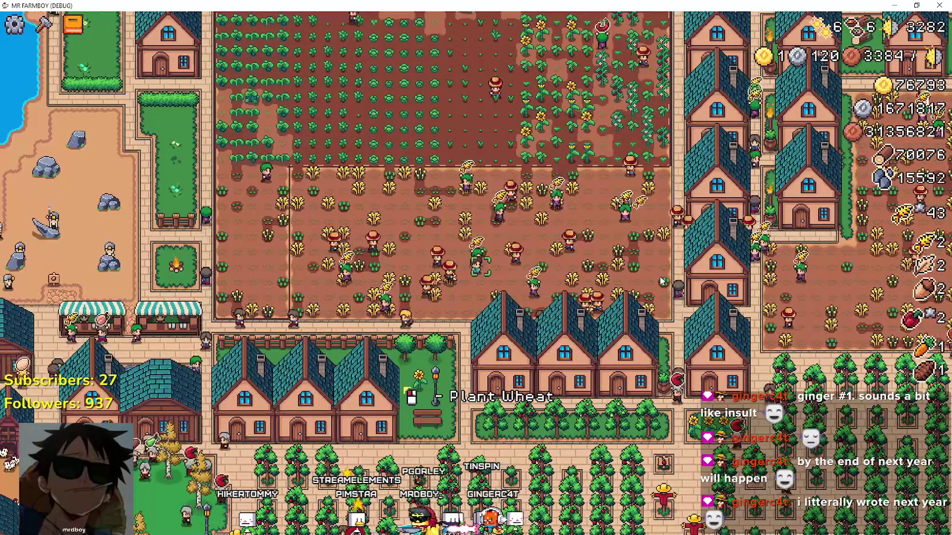
Walk back north past the radish and pumpkin rows to the potato and onion plots.
{"action": "key", "text": "w"}
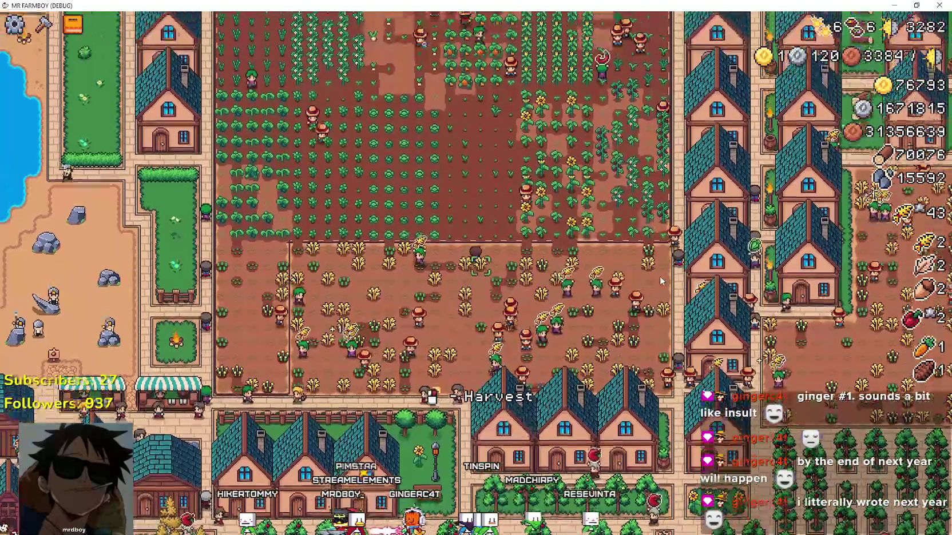
{"action": "key", "text": "w"}
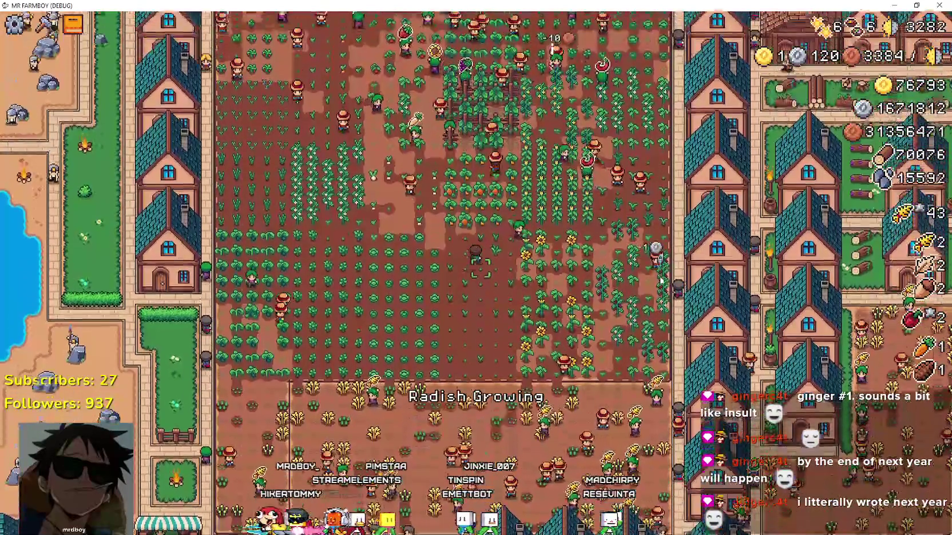
{"action": "key", "text": "w"}
{"action": "key", "text": "d"}
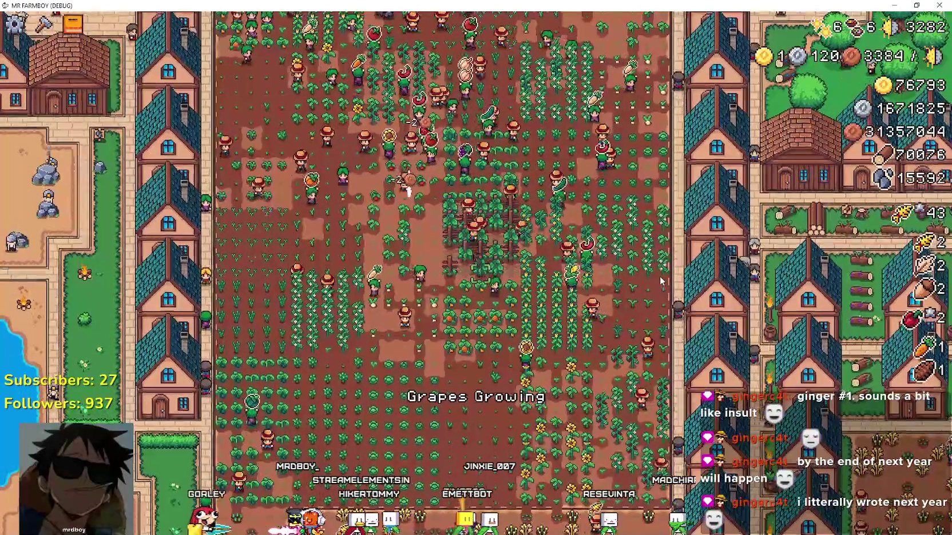
{"action": "key", "text": "w"}
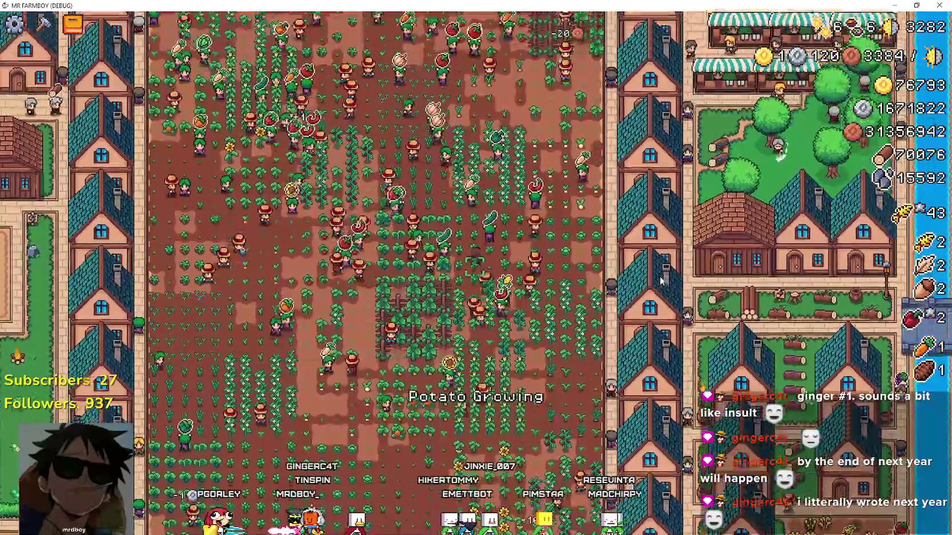
{"action": "key", "text": "a"}
{"action": "key", "text": "a"}
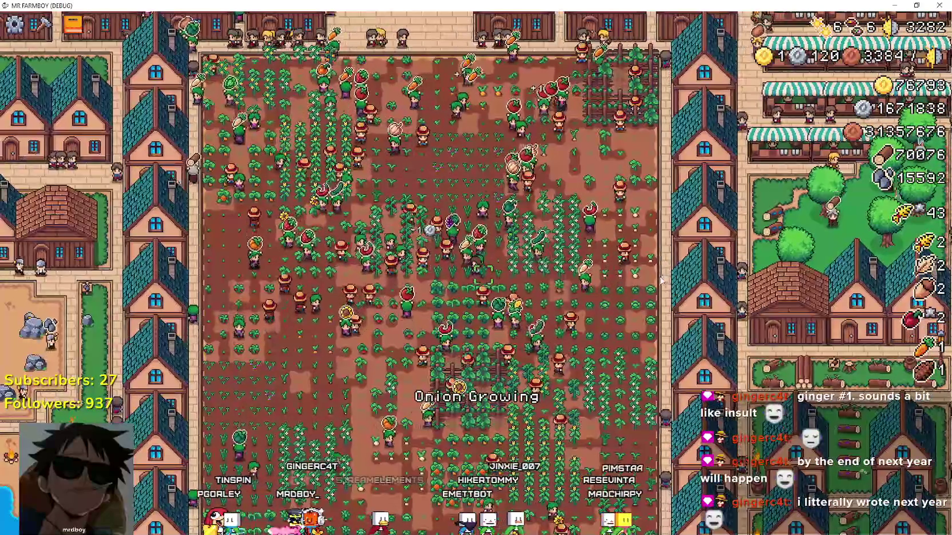
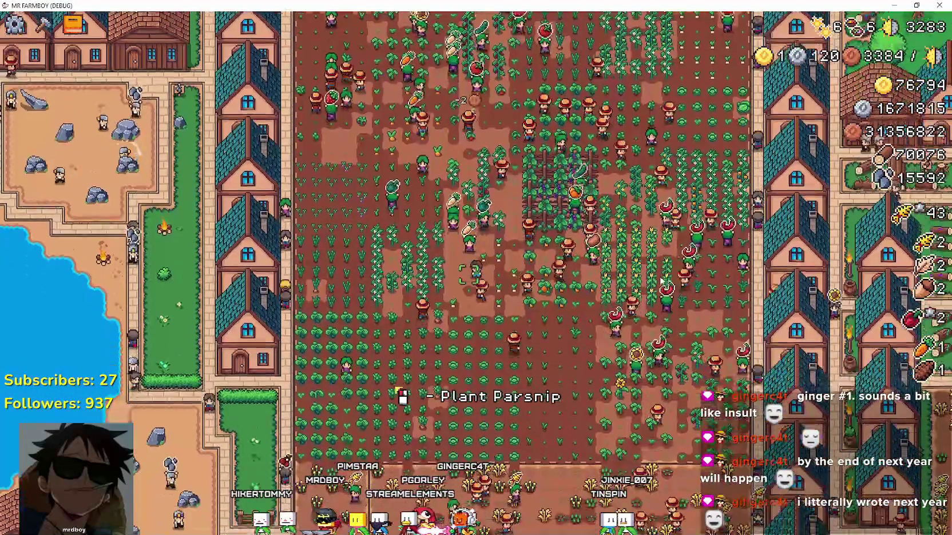
Filter the FileSystem for 'gather' and open gather_npc.tscn with its gather_npc.gd script.
{"action": "key", "text": "alt+Tab"}
{"action": "double_click", "coordinate": [96, 242]}
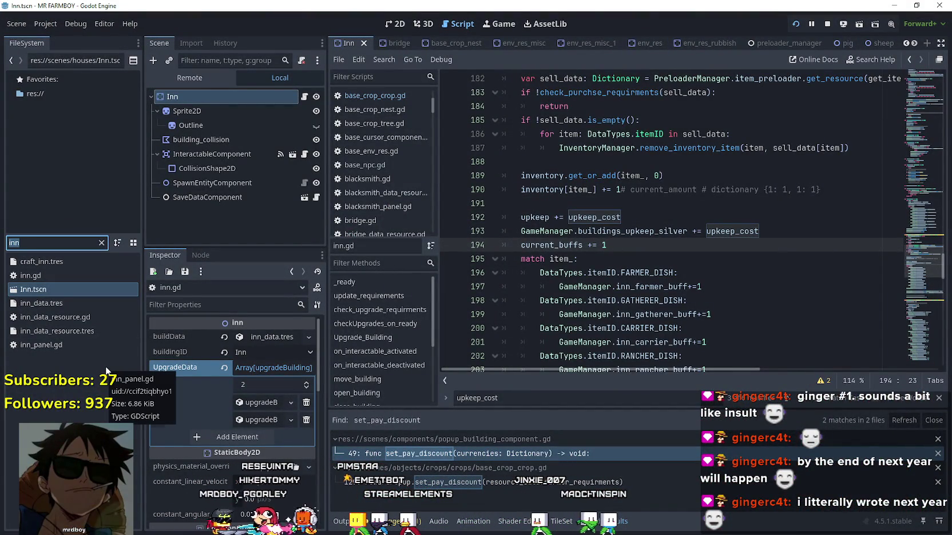
{"action": "type", "text": "gather"}
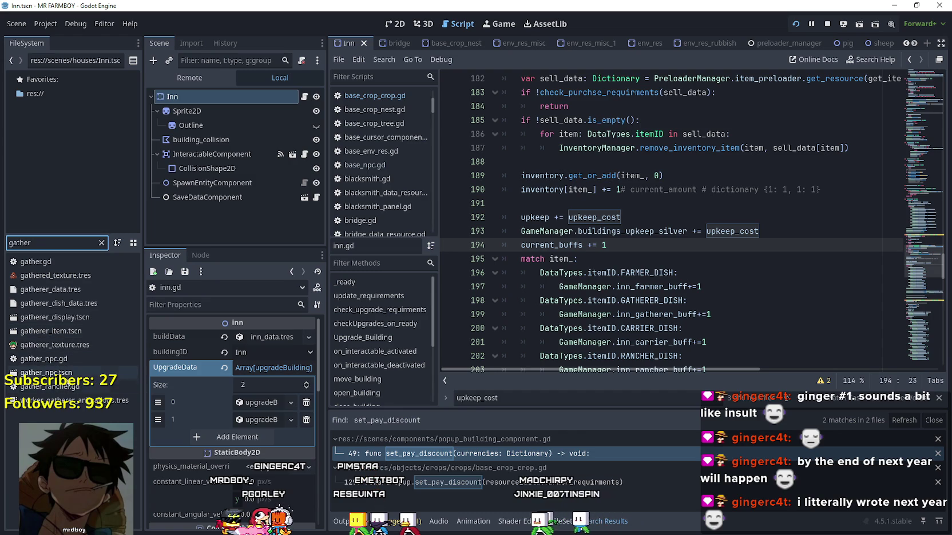
{"action": "left_click", "coordinate": [46, 373]}
{"action": "double_click", "coordinate": [45, 373]}
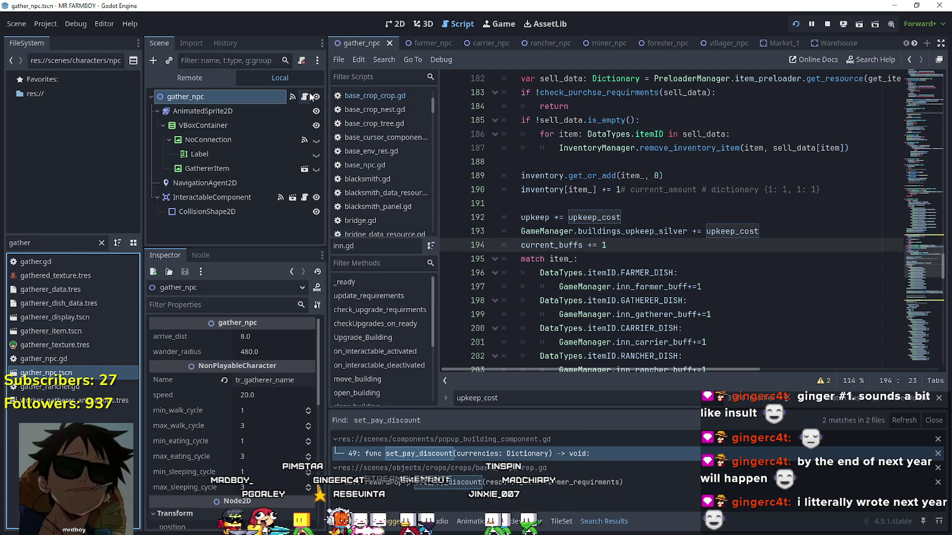
{"action": "left_click", "coordinate": [305, 96]}
Scroll through gather_npc.gd to review the Task.HOUSE section around line 370.
{"action": "scroll", "coordinate": [922, 299], "scroll_direction": "down", "scroll_amount": 15}
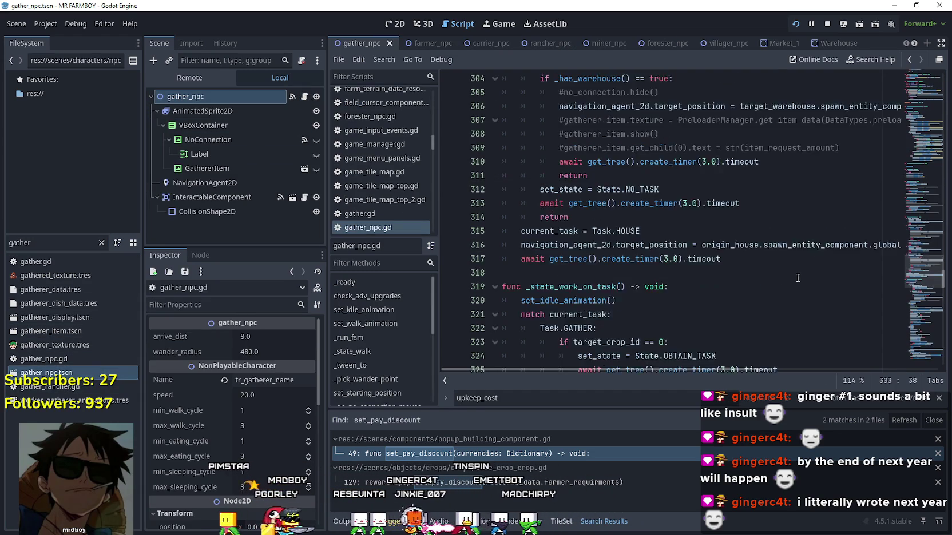
{"action": "mouse_move", "coordinate": [921, 299]}
{"action": "left_mouse_down"}
{"action": "mouse_move", "coordinate": [922, 318]}
{"action": "mouse_move", "coordinate": [925, 307]}
{"action": "left_mouse_up"}
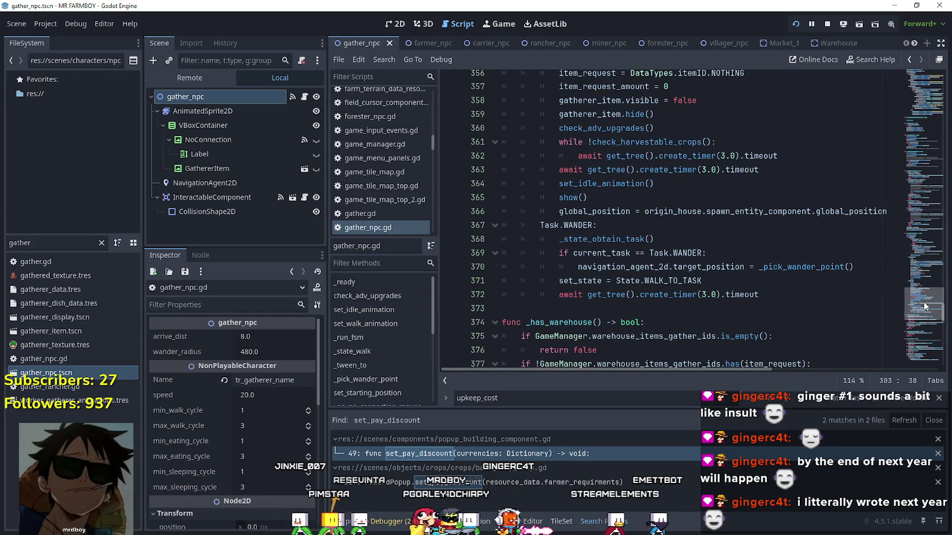
{"action": "left_click", "coordinate": [887, 274]}
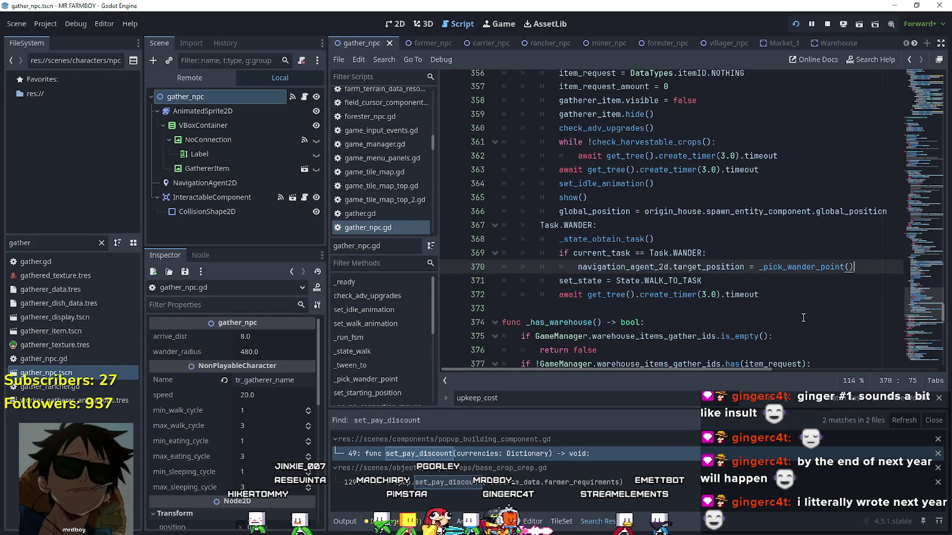
{"action": "scroll", "coordinate": [678, 200], "scroll_direction": "up", "scroll_amount": 1}
{"action": "scroll", "coordinate": [708, 183], "scroll_direction": "up", "scroll_amount": 1}
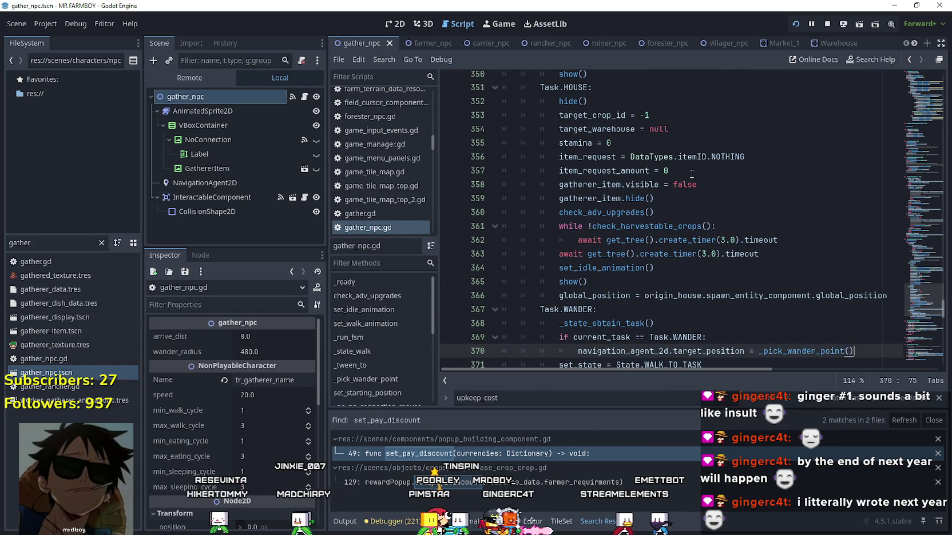
{"action": "left_click_drag", "start_coordinate": [670, 170], "coordinate": [532, 171]}
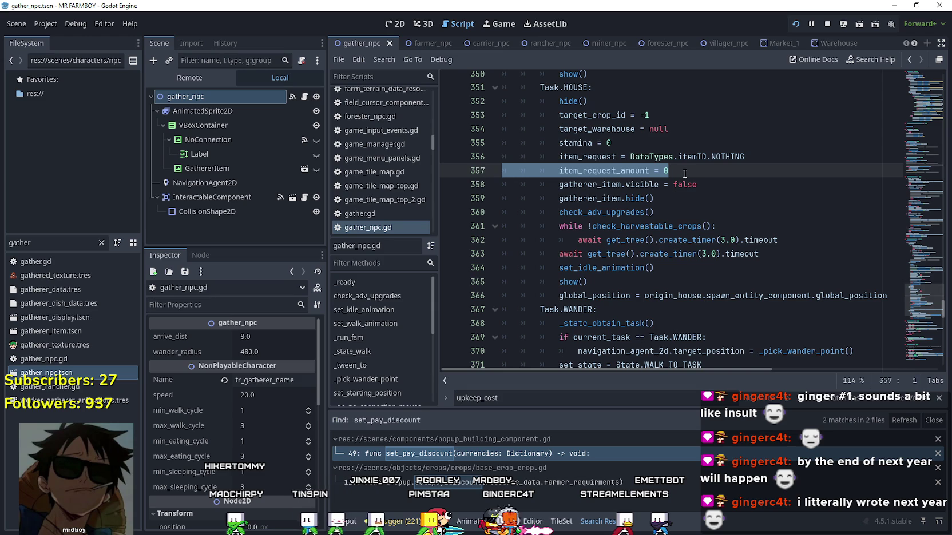
{"action": "scroll", "coordinate": [666, 167], "scroll_direction": "down", "scroll_amount": 2}
{"action": "scroll", "coordinate": [652, 164], "scroll_direction": "up", "scroll_amount": 3}
{"action": "scroll", "coordinate": [686, 171], "scroll_direction": "down", "scroll_amount": 2}
{"action": "scroll", "coordinate": [715, 174], "scroll_direction": "up", "scroll_amount": 2}
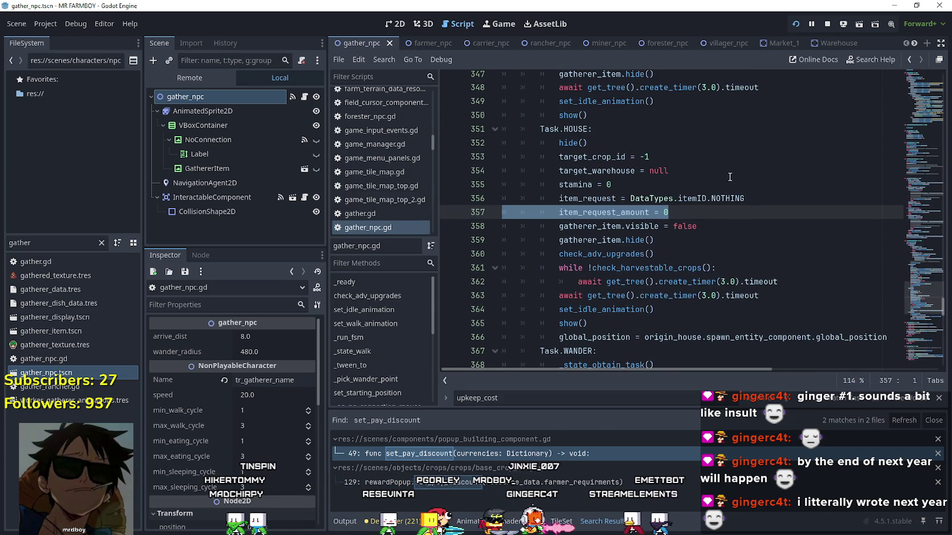
{"action": "scroll", "coordinate": [704, 175], "scroll_direction": "down", "scroll_amount": 1}
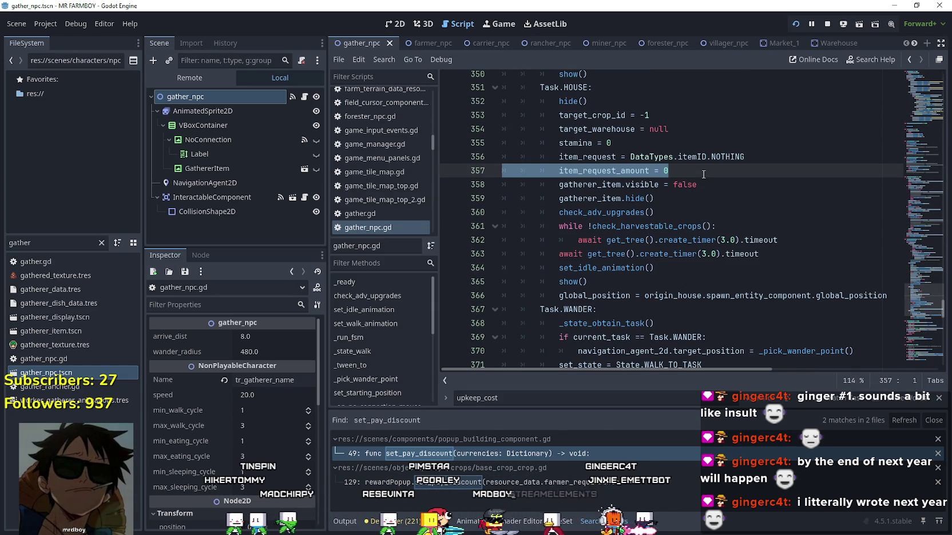
Review the item_request reset on lines 356–357 and the _has_warehouse function.
{"action": "left_click_drag", "start_coordinate": [745, 157], "coordinate": [492, 159]}
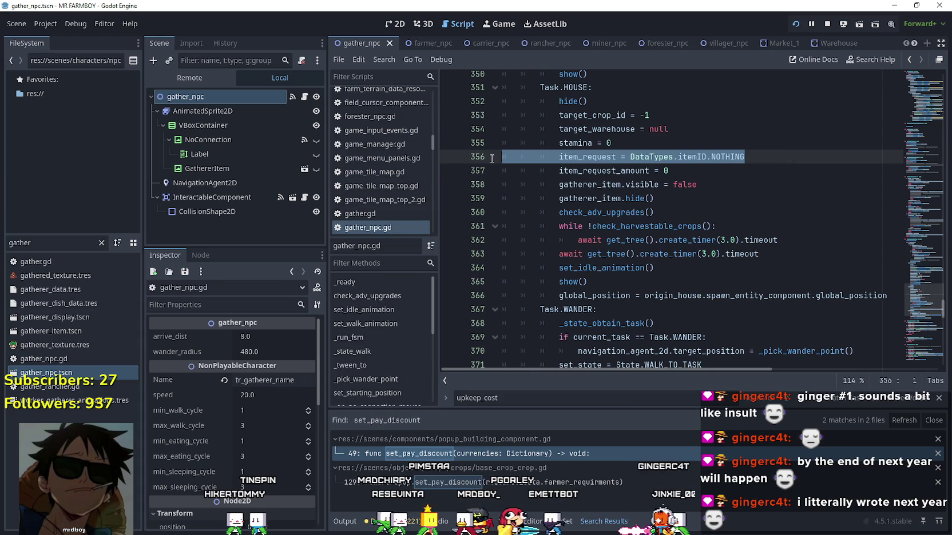
{"action": "left_click", "coordinate": [710, 168]}
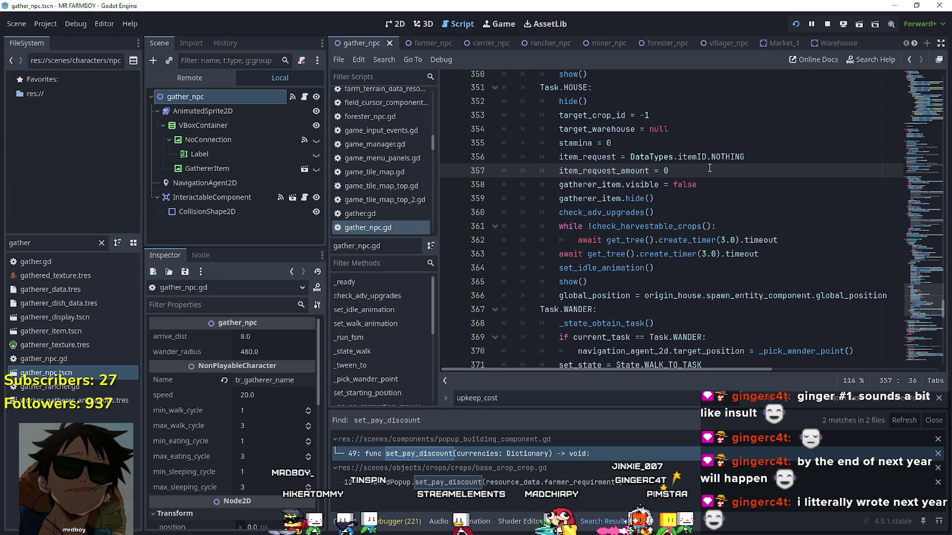
{"action": "scroll", "coordinate": [709, 169], "scroll_direction": "down", "scroll_amount": 4}
{"action": "left_click", "coordinate": [654, 240]}
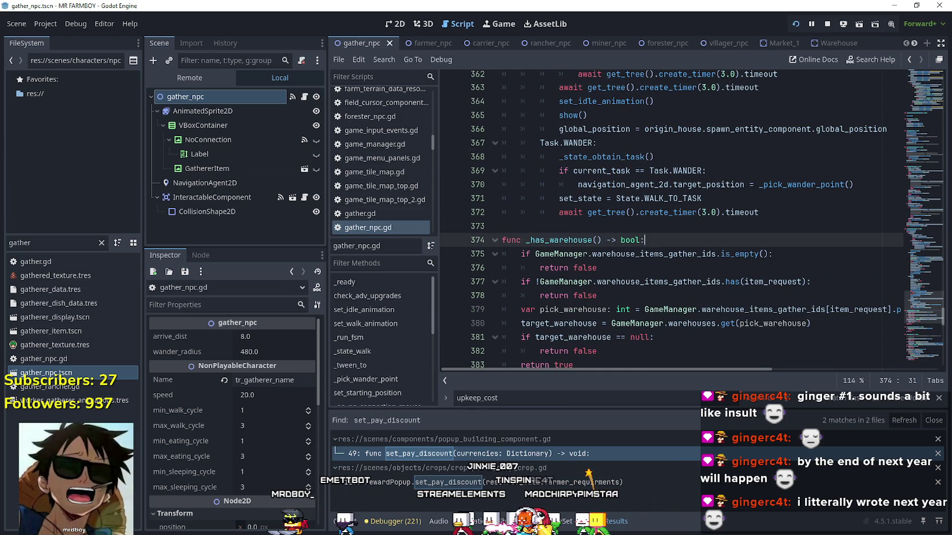
{"action": "key", "text": "alt+Tab"}
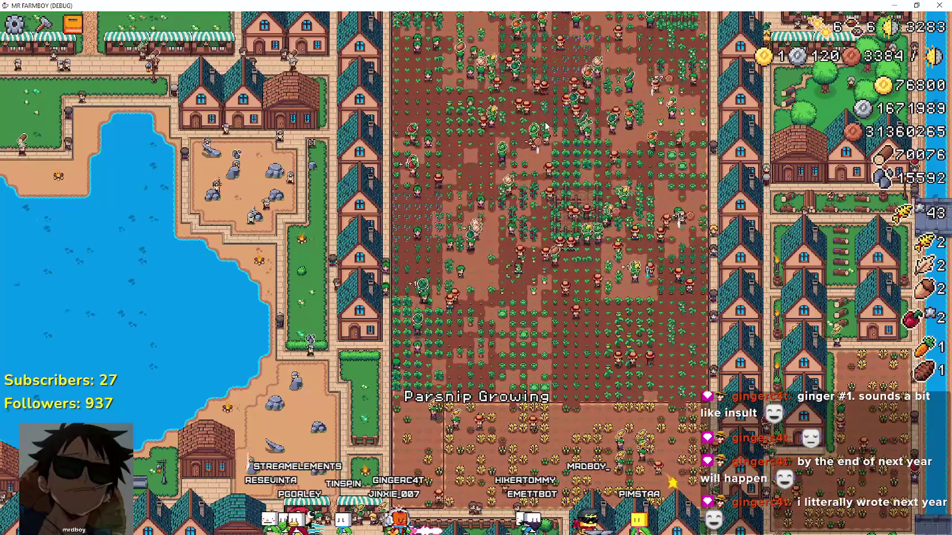
Zoom in on the parsnip field to watch the farmers, then stop the game with F8.
{"action": "scroll", "coordinate": [547, 127], "scroll_direction": "up", "scroll_amount": 3}
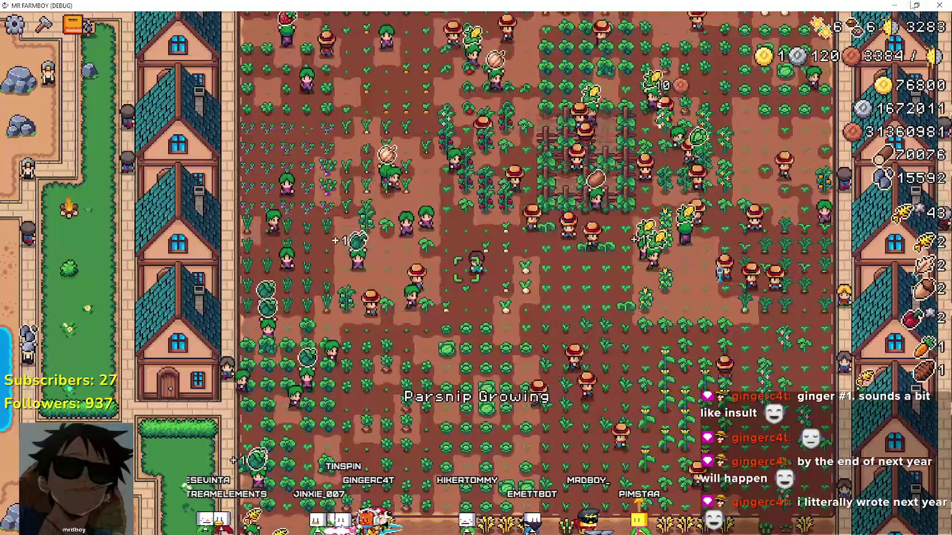
{"action": "key", "text": "F8"}
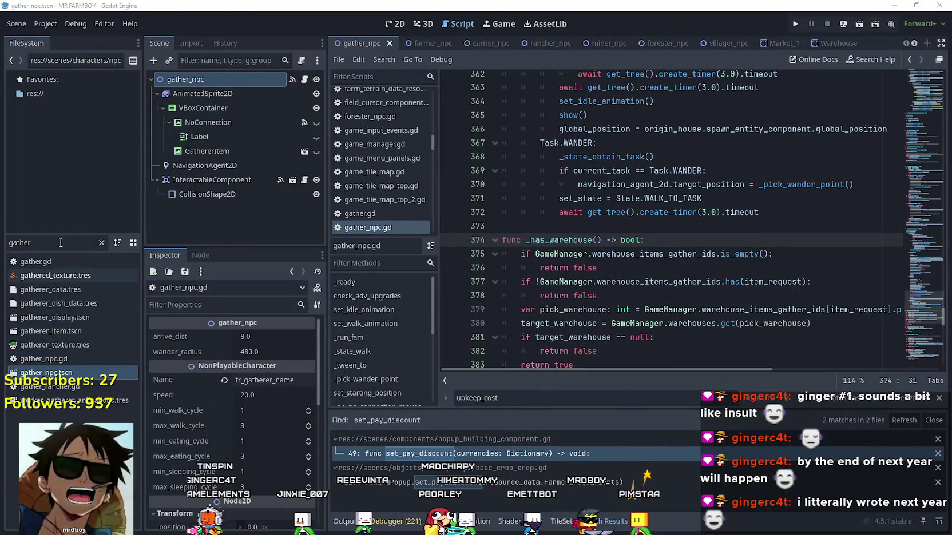
Filter FileSystem for 'farmer' and open farmer_npc.tscn with its base_npc.gd script.
{"action": "left_click", "coordinate": [17, 243]}
{"action": "type", "text": "farmer"}
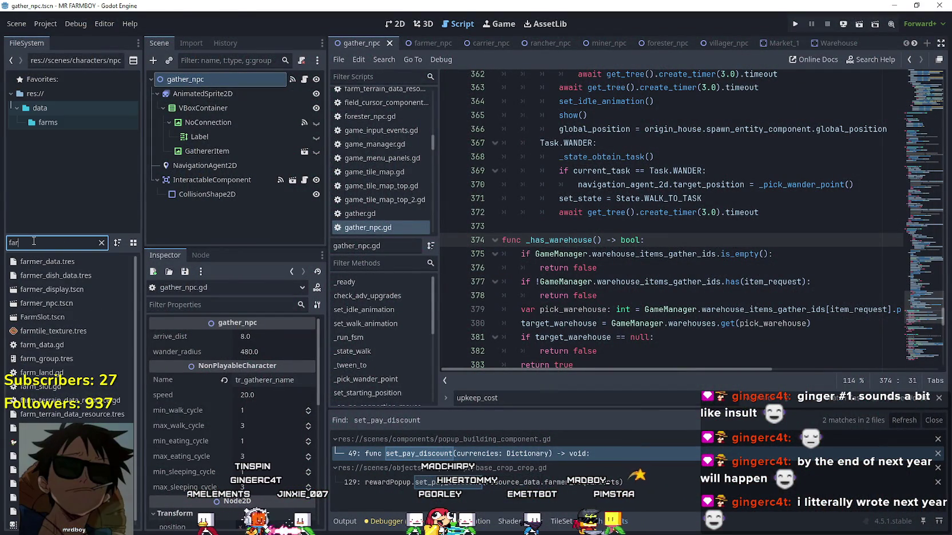
{"action": "double_click", "coordinate": [76, 299]}
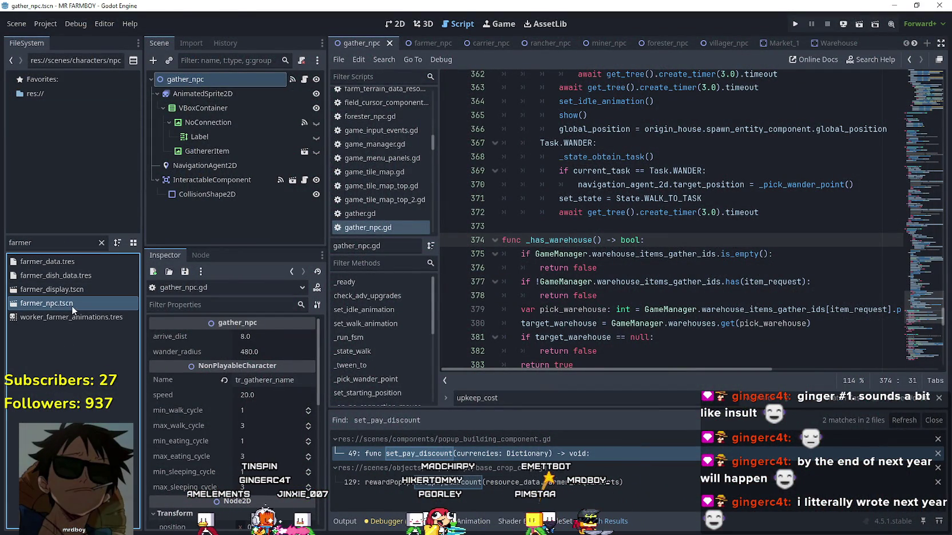
{"action": "left_click", "coordinate": [304, 79]}
{"action": "scroll", "coordinate": [680, 218], "scroll_direction": "up", "scroll_amount": 5}
{"action": "scroll", "coordinate": [678, 200], "scroll_direction": "up", "scroll_amount": 5}
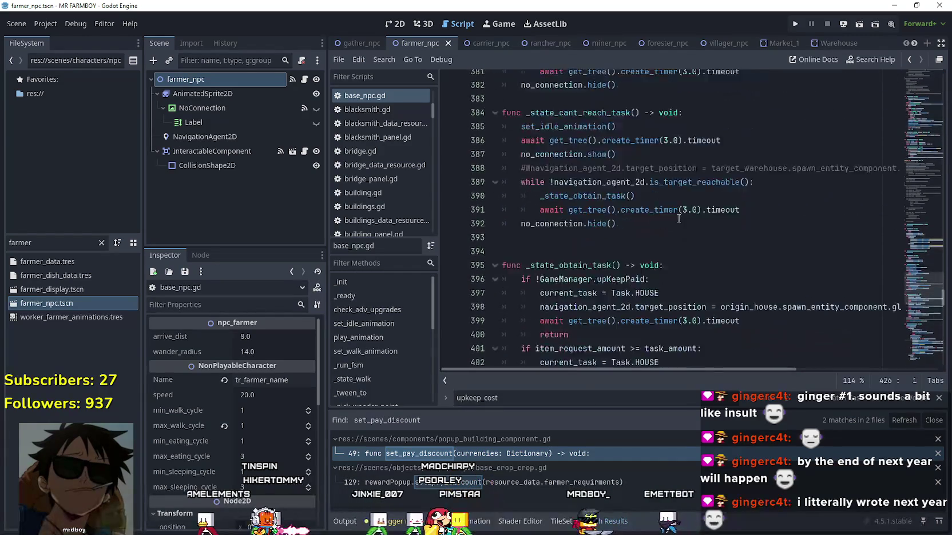
Inspect the upKeepPaid check on lines 396–400 and search the script for other upKeepPaid uses.
{"action": "left_click", "coordinate": [676, 172]}
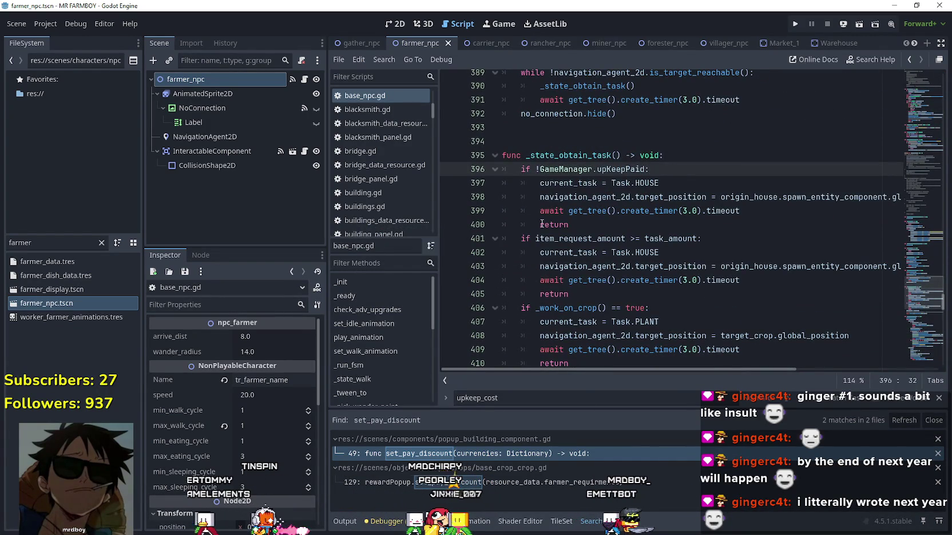
{"action": "left_click_drag", "start_coordinate": [569, 224], "coordinate": [457, 170]}
{"action": "scroll", "coordinate": [572, 229], "scroll_direction": "down", "scroll_amount": 4}
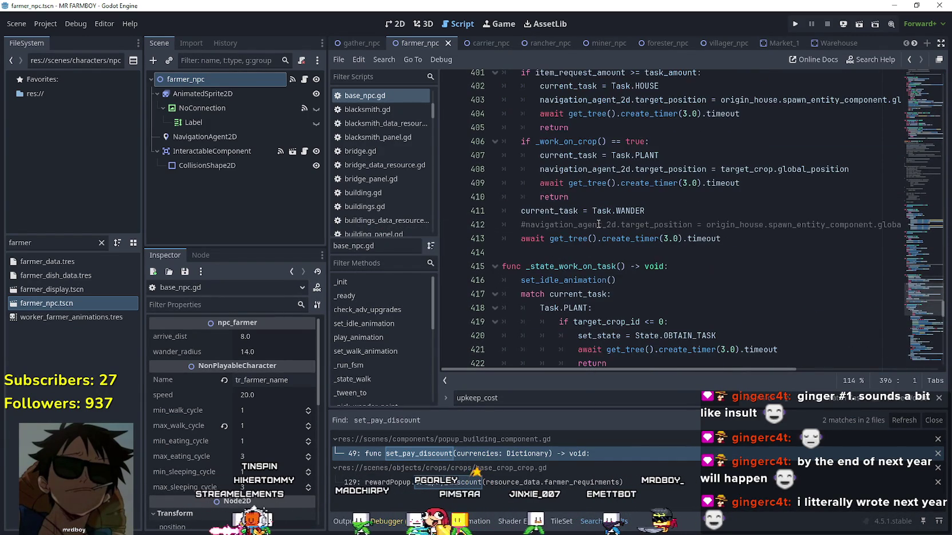
{"action": "left_click", "coordinate": [645, 264]}
{"action": "key", "text": "Up"}
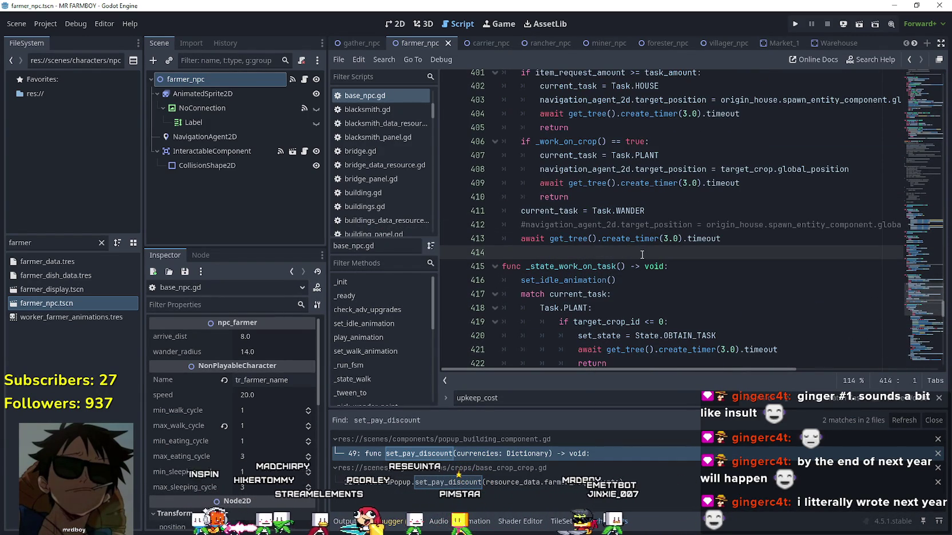
{"action": "double_click", "coordinate": [84, 245]}
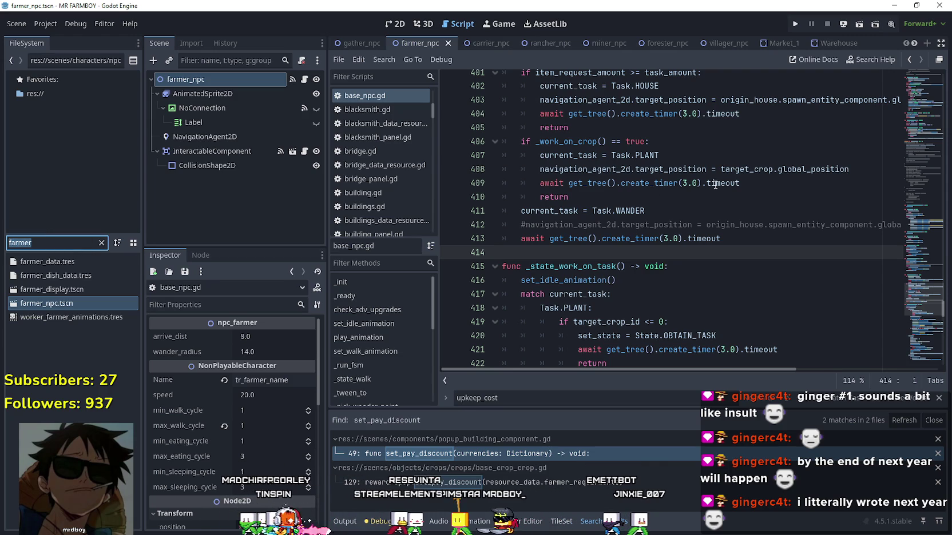
{"action": "scroll", "coordinate": [867, 245], "scroll_direction": "up", "scroll_amount": 4}
{"action": "scroll", "coordinate": [918, 298], "scroll_direction": "down", "scroll_amount": 8}
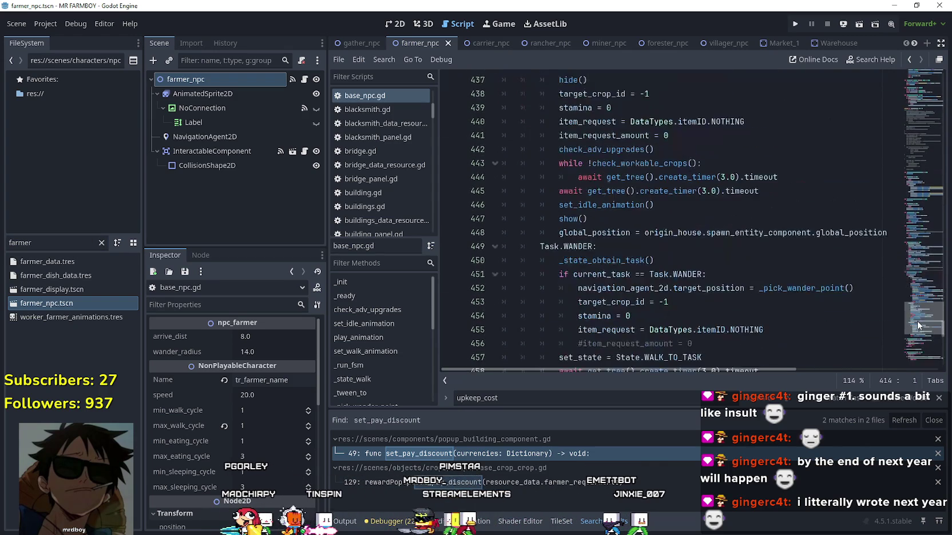
{"action": "scroll", "coordinate": [917, 295], "scroll_direction": "up", "scroll_amount": 10}
{"action": "scroll", "coordinate": [916, 294], "scroll_direction": "down", "scroll_amount": 2}
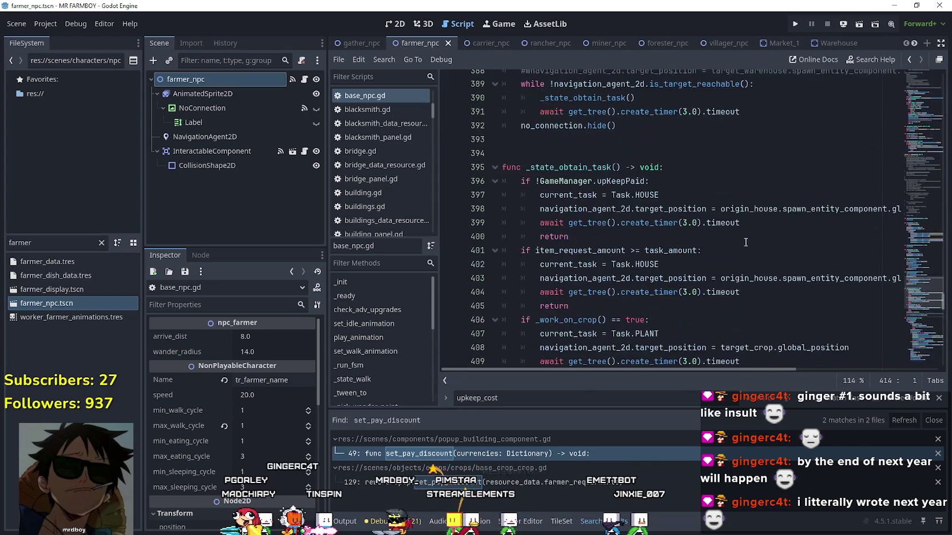
{"action": "double_click", "coordinate": [620, 180]}
{"action": "key", "text": "ctrl+f"}
{"action": "left_click", "coordinate": [803, 403]}
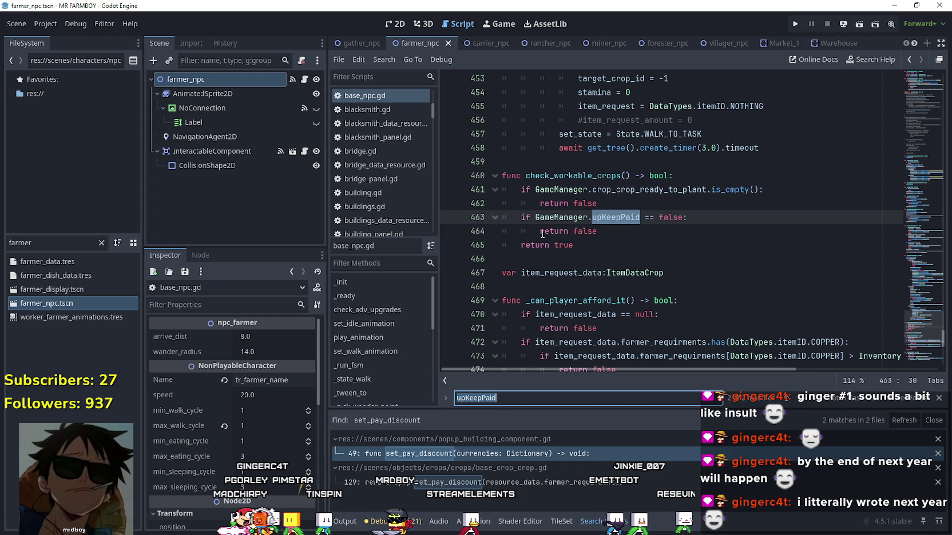
Reopen gather_npc.tscn using a 'gather' filter and scroll its script to line 277.
{"action": "double_click", "coordinate": [23, 242]}
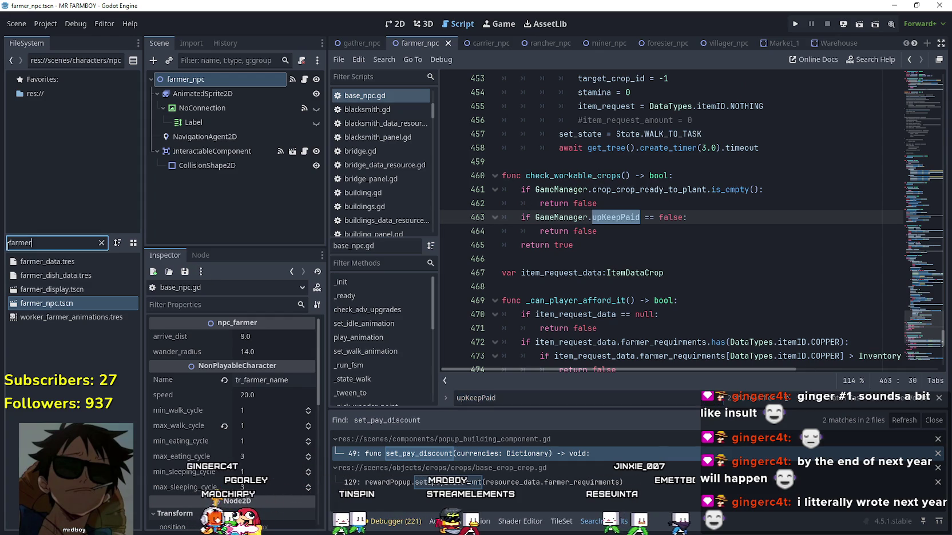
{"action": "type", "text": "gather"}
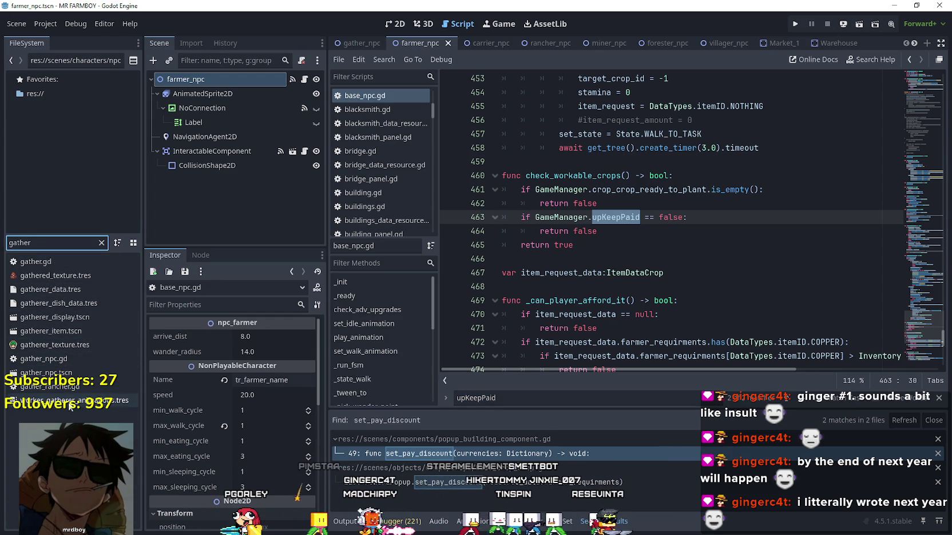
{"action": "double_click", "coordinate": [71, 373]}
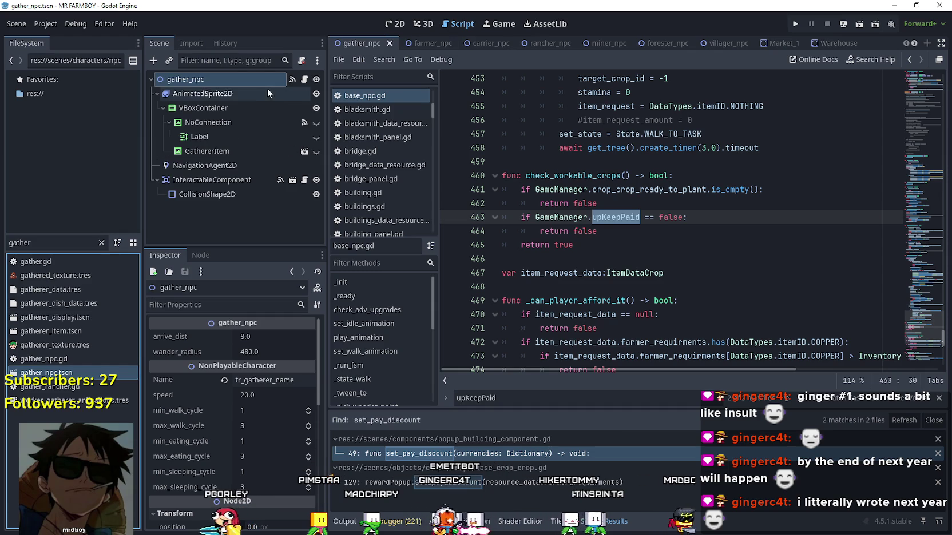
{"action": "left_click", "coordinate": [304, 79]}
{"action": "left_click_drag", "start_coordinate": [924, 312], "coordinate": [926, 257]}
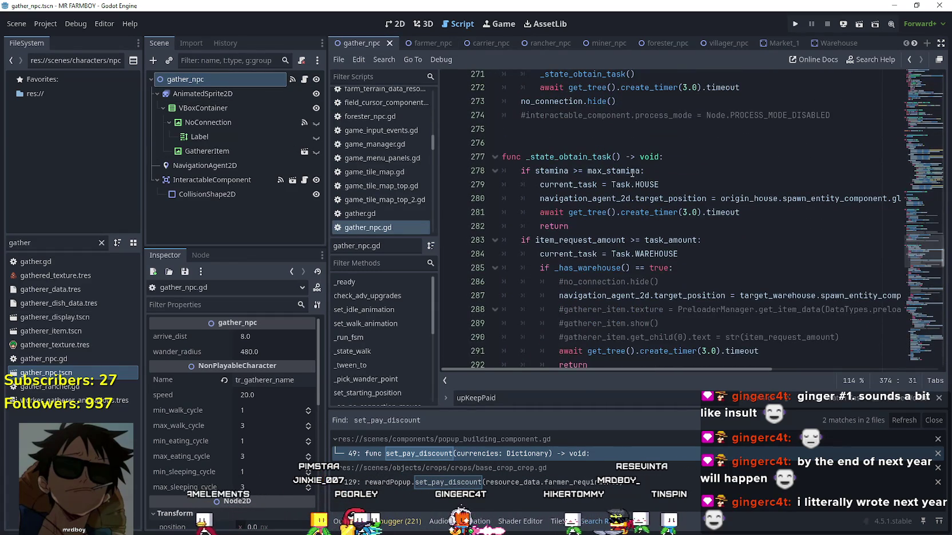
Paste the if !GameManager.upKeepPaid send-home block under the _state_obtain_task header, then save.
{"action": "left_click", "coordinate": [707, 163]}
{"action": "key", "text": "Return"}
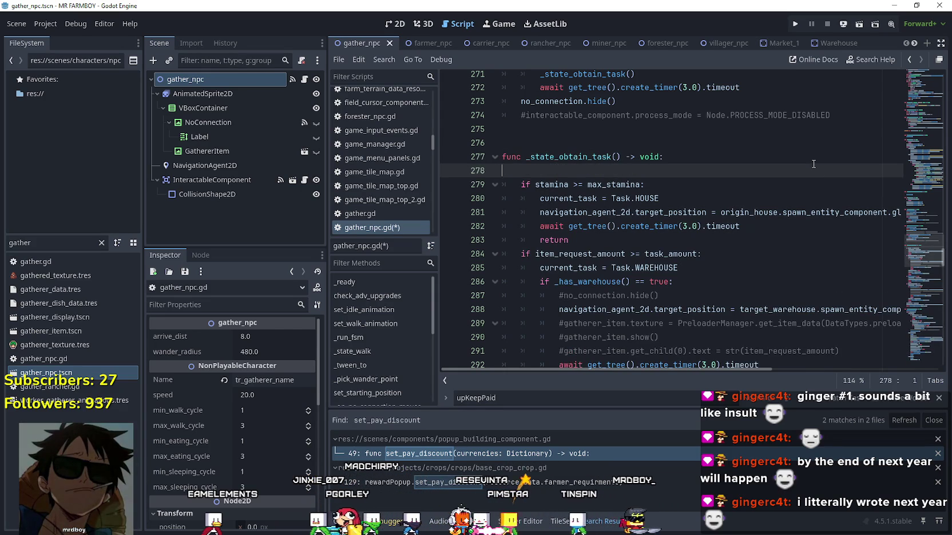
{"action": "key", "text": "ctrl+v"}
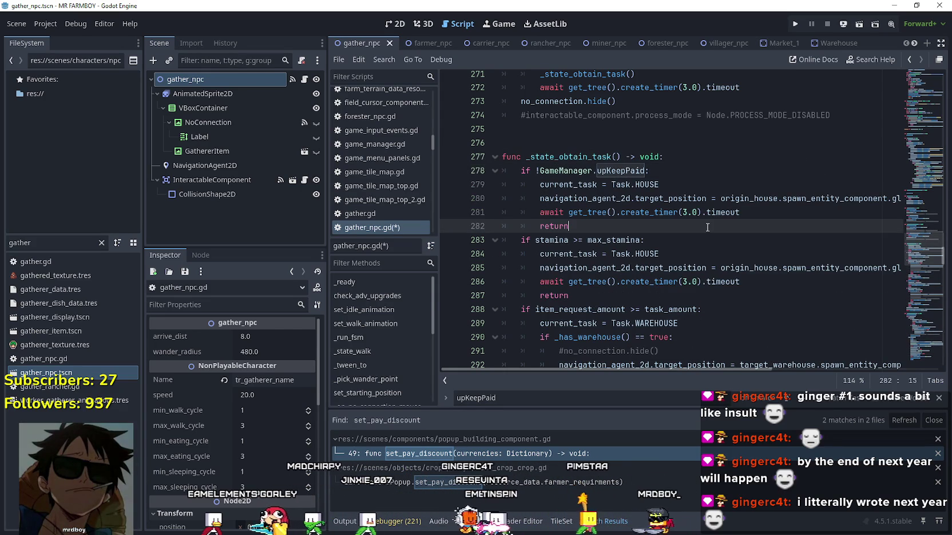
{"action": "key", "text": "ctrl+s"}
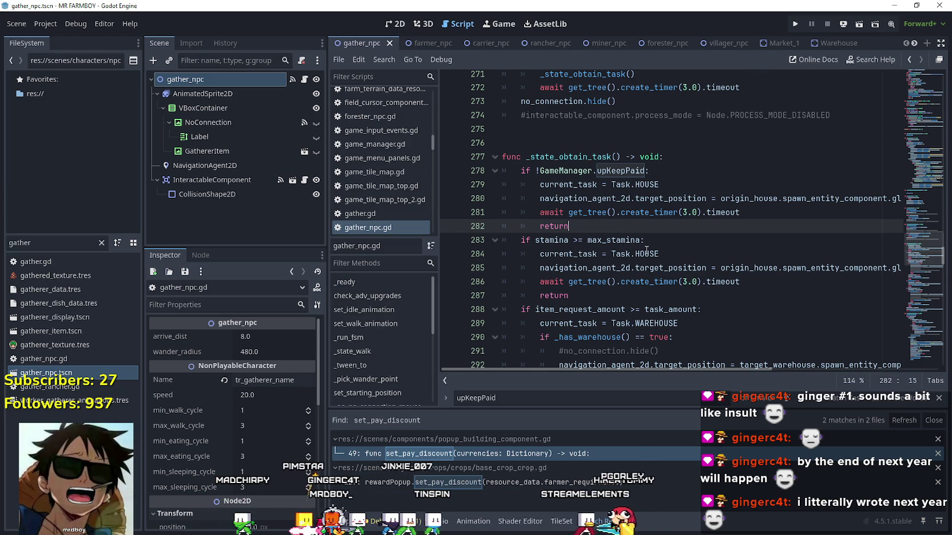
{"action": "left_click", "coordinate": [685, 246]}
{"action": "key", "text": "Up"}
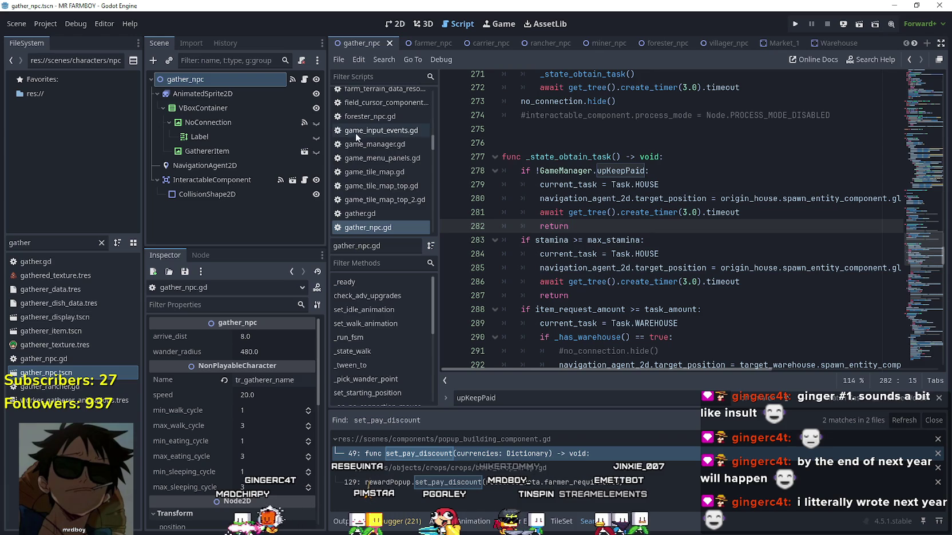
{"action": "scroll", "coordinate": [713, 220], "scroll_direction": "up", "scroll_amount": 1}
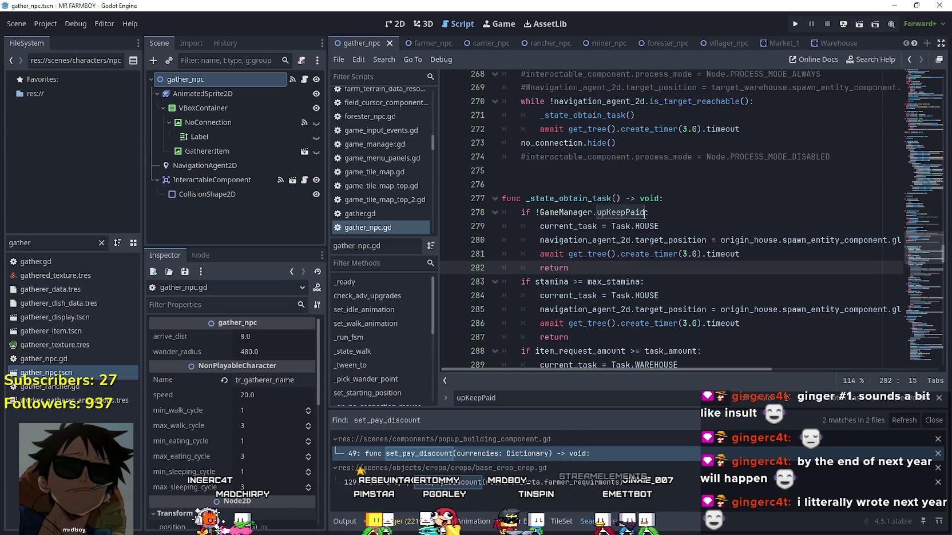
{"action": "double_click", "coordinate": [621, 213]}
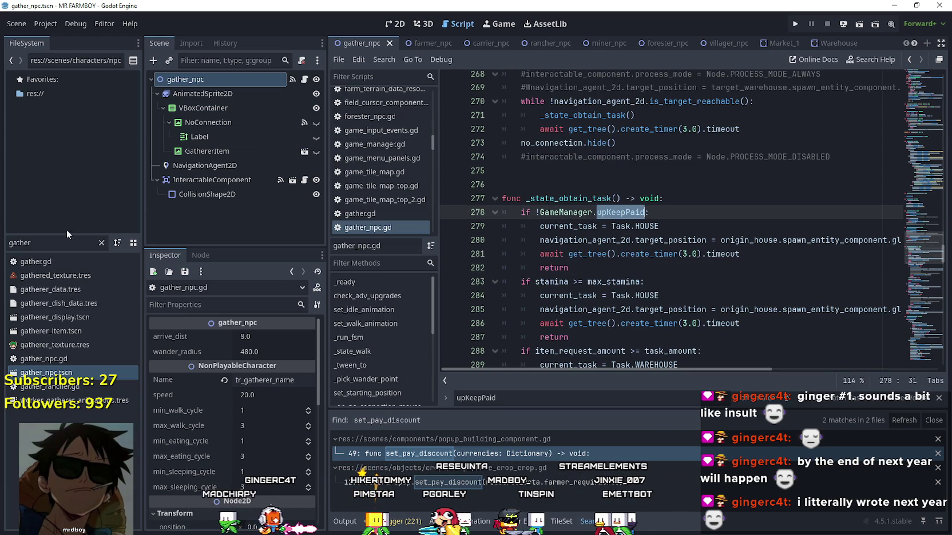
{"action": "double_click", "coordinate": [77, 242]}
{"action": "type", "text": "farn"}
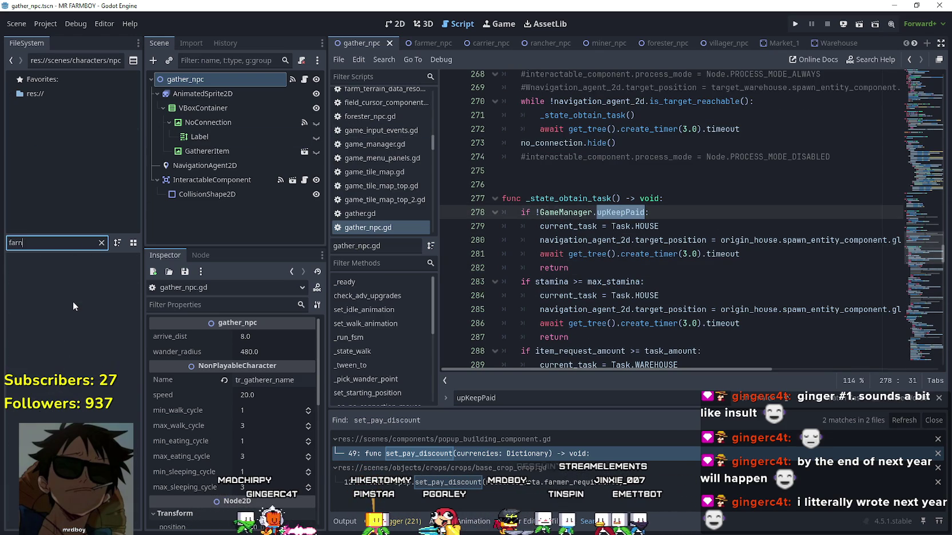
{"action": "key", "text": "BackSpace"}
{"action": "type", "text": "m"}
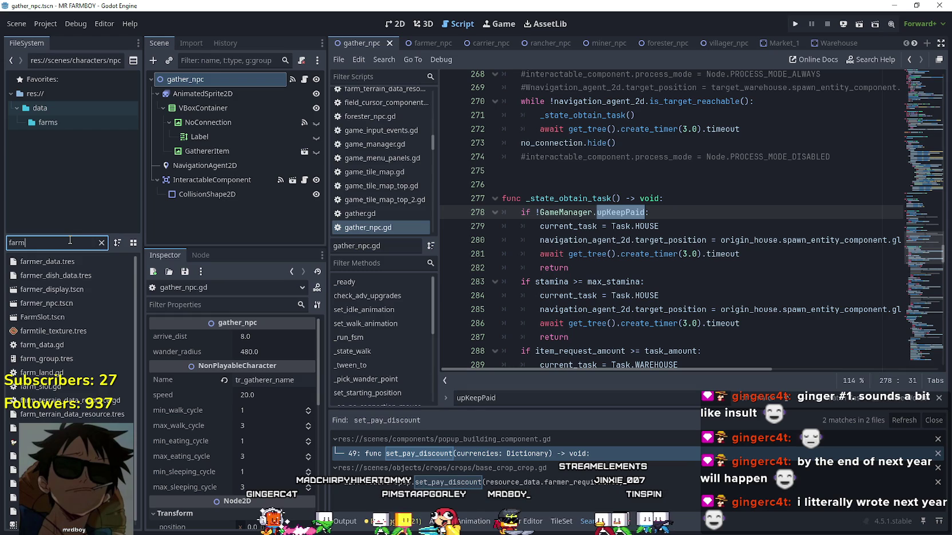
{"action": "type", "text": "er"}
{"action": "double_click", "coordinate": [61, 306]}
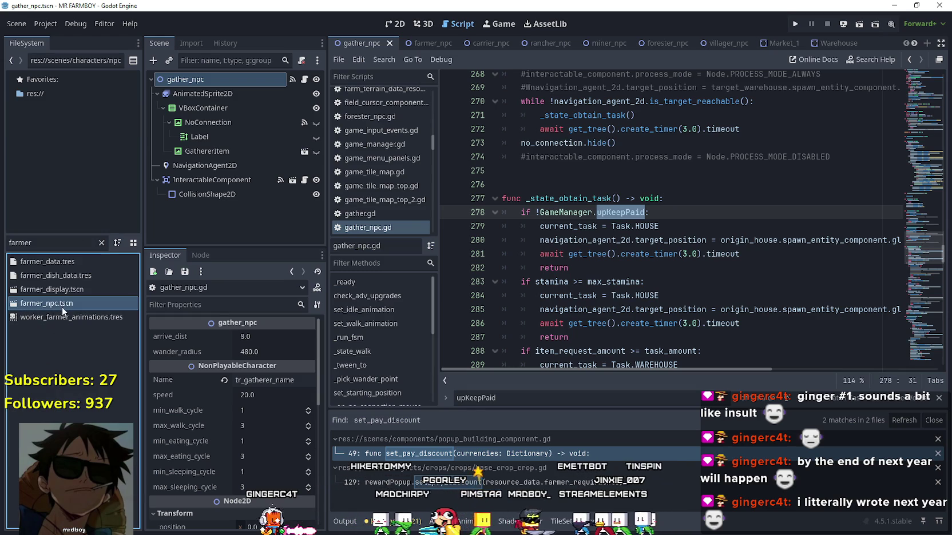
{"action": "left_click", "coordinate": [305, 79]}
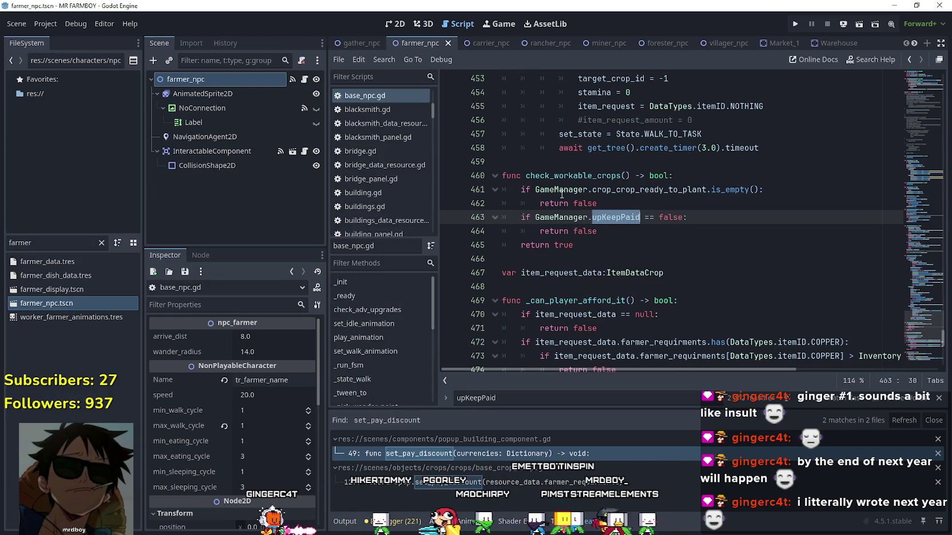
{"action": "left_click", "coordinate": [579, 245]}
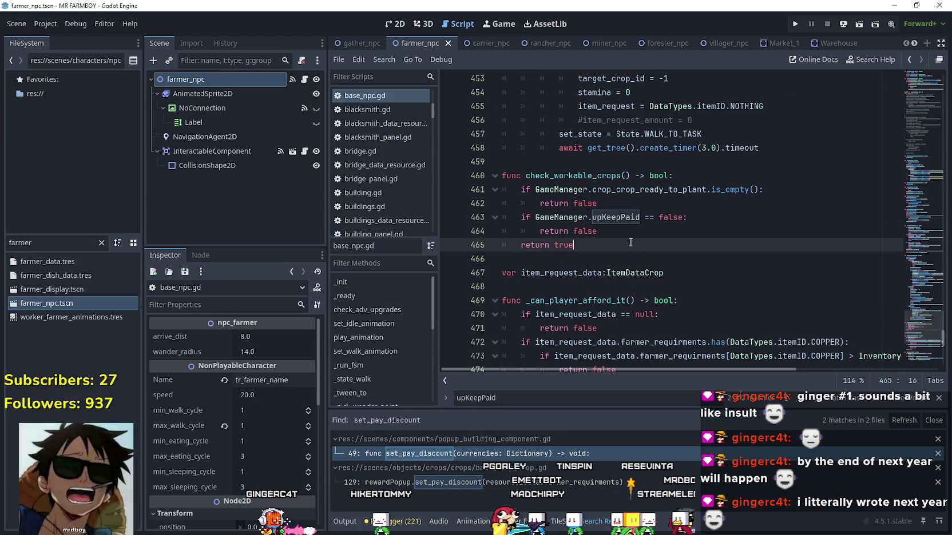
{"action": "left_click", "coordinate": [100, 243]}
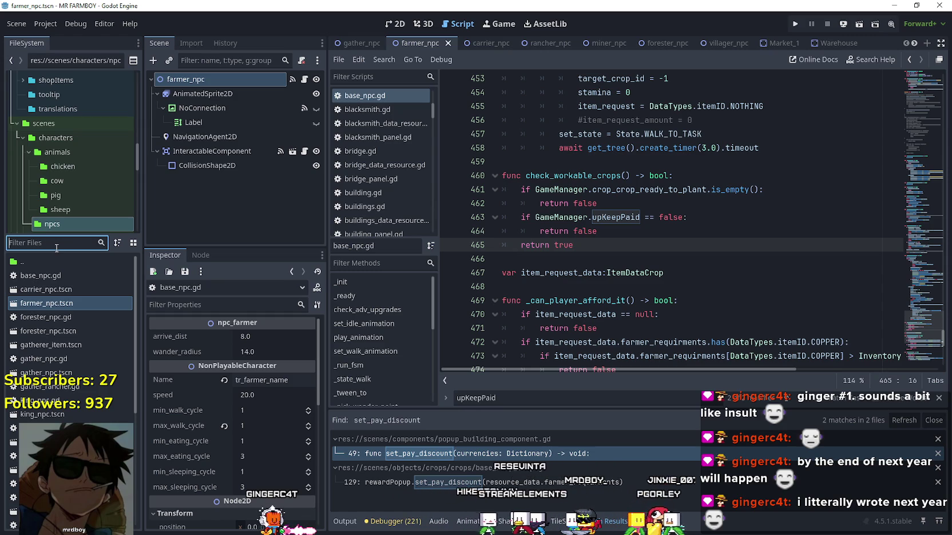
{"action": "type", "text": "gather"}
{"action": "left_click", "coordinate": [69, 332]}
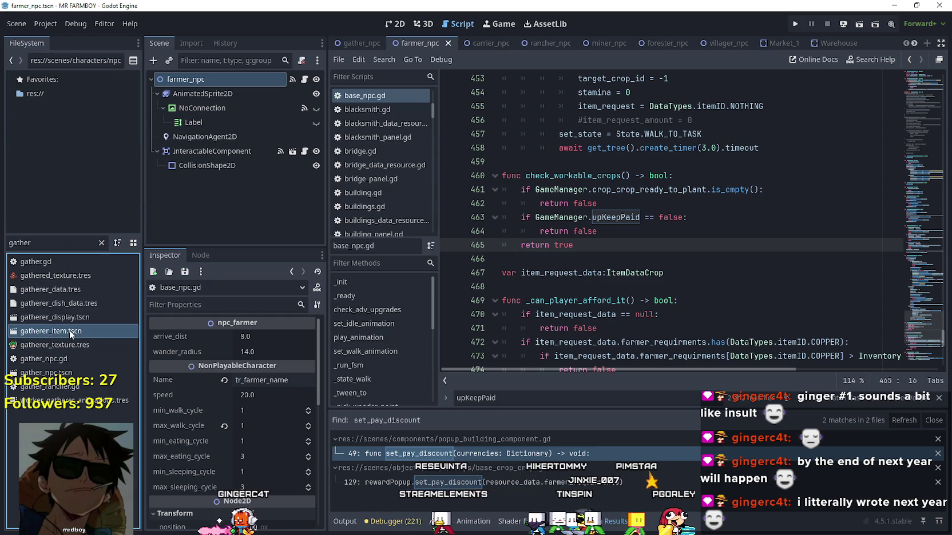
{"action": "double_click", "coordinate": [57, 372]}
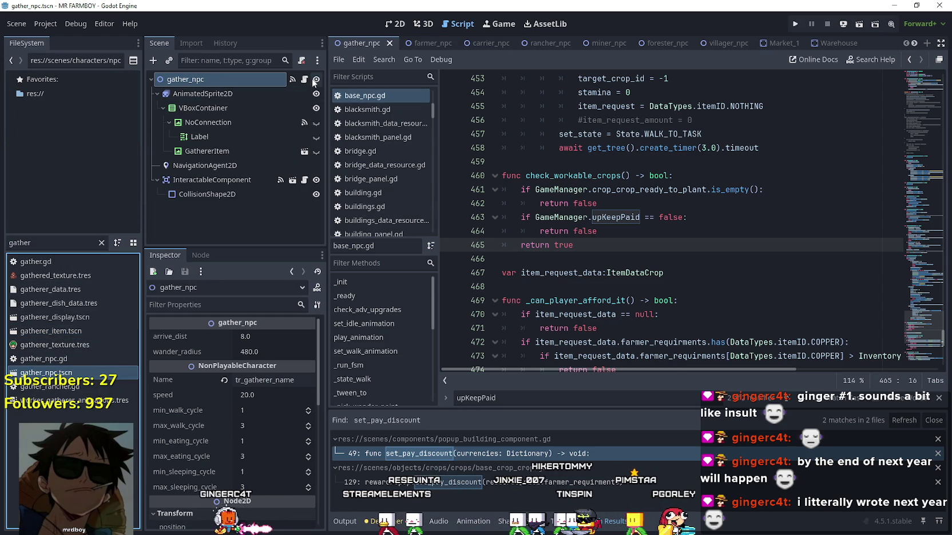
{"action": "left_click", "coordinate": [304, 80]}
{"action": "left_click", "coordinate": [570, 226]}
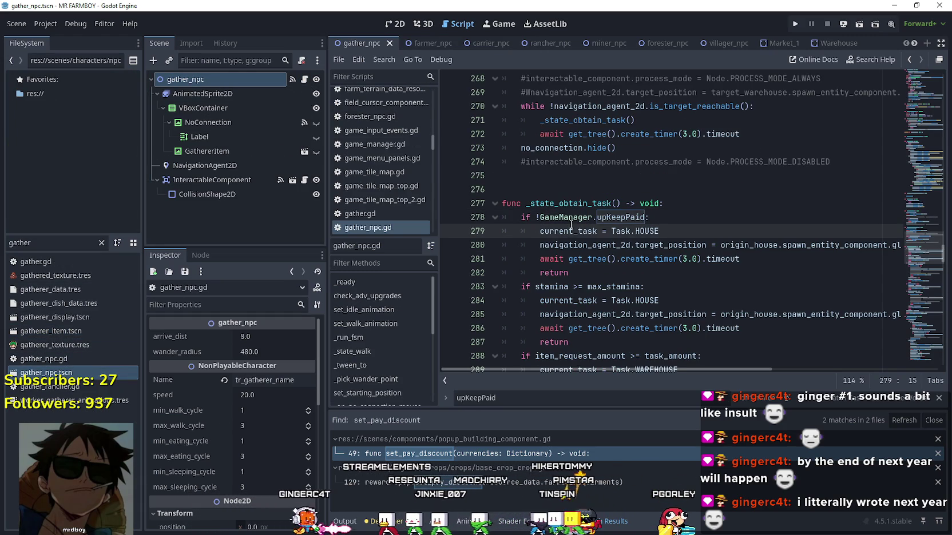
{"action": "left_click", "coordinate": [577, 177]}
{"action": "key", "text": "Down"}
{"action": "scroll", "coordinate": [740, 277], "scroll_direction": "up", "scroll_amount": 2}
{"action": "scroll", "coordinate": [915, 240], "scroll_direction": "up", "scroll_amount": 10}
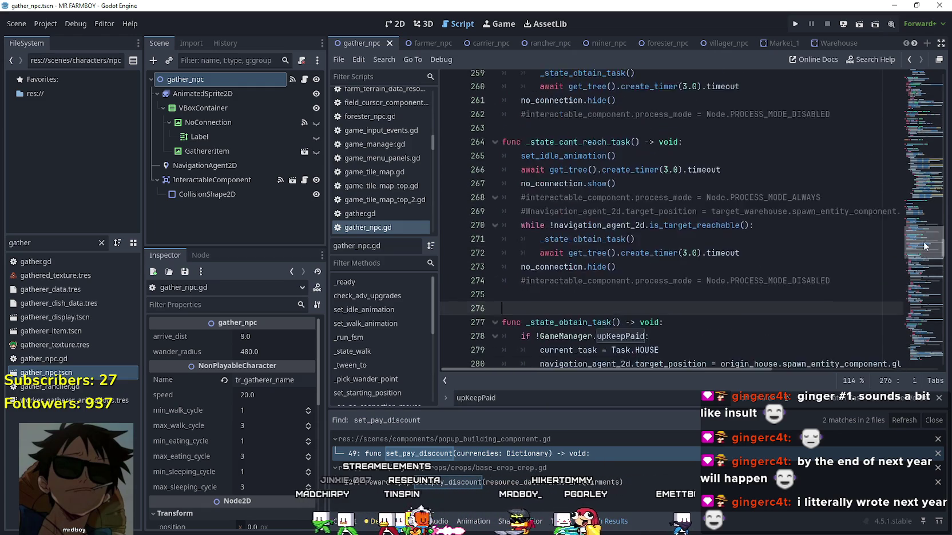
{"action": "scroll", "coordinate": [922, 224], "scroll_direction": "up", "scroll_amount": 13}
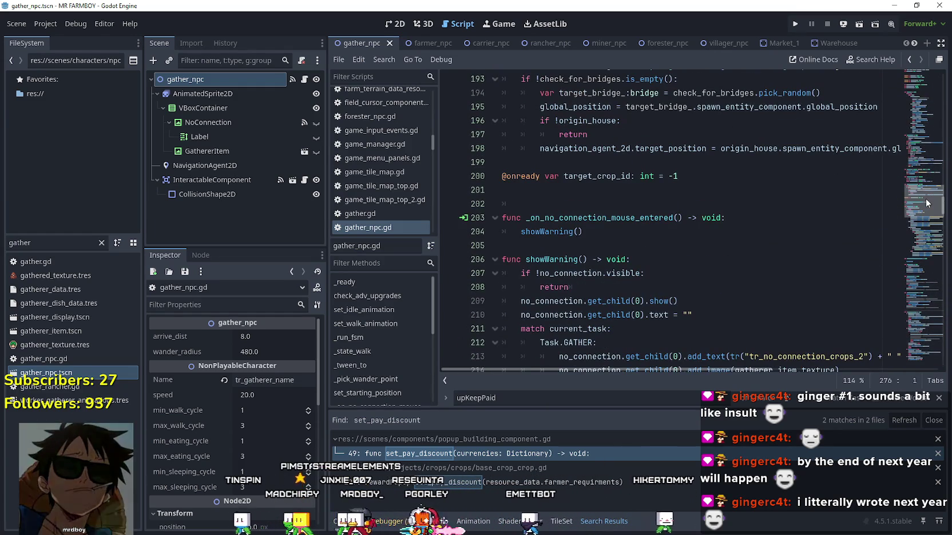
{"action": "mouse_move", "coordinate": [925, 198]}
{"action": "left_mouse_down"}
{"action": "mouse_move", "coordinate": [932, 162]}
{"action": "mouse_move", "coordinate": [917, 296]}
{"action": "left_mouse_up"}
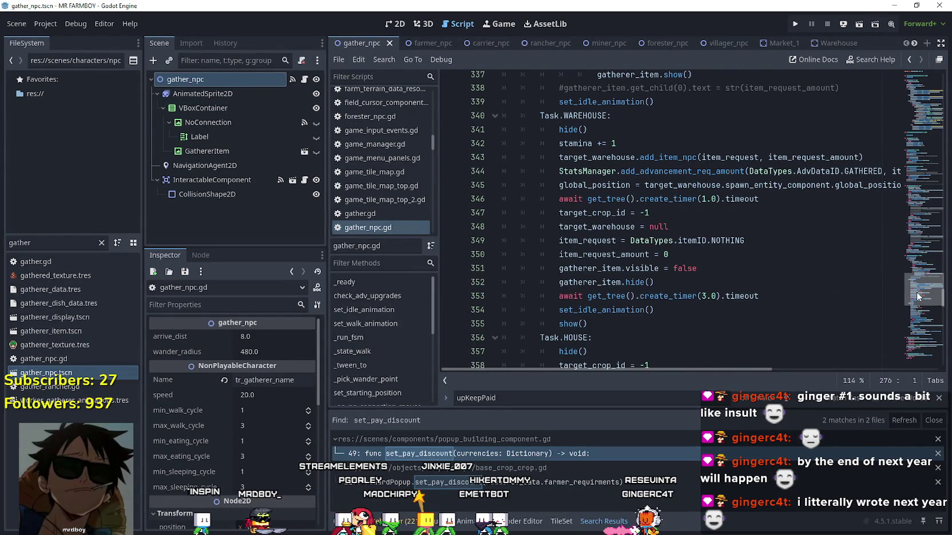
{"action": "left_click", "coordinate": [738, 268]}
{"action": "scroll", "coordinate": [737, 257], "scroll_direction": "down", "scroll_amount": 2}
{"action": "left_click", "coordinate": [737, 255]}
{"action": "scroll", "coordinate": [736, 253], "scroll_direction": "down", "scroll_amount": 2}
{"action": "left_click", "coordinate": [736, 254]}
{"action": "scroll", "coordinate": [737, 253], "scroll_direction": "down", "scroll_amount": 1}
{"action": "left_click", "coordinate": [736, 254]}
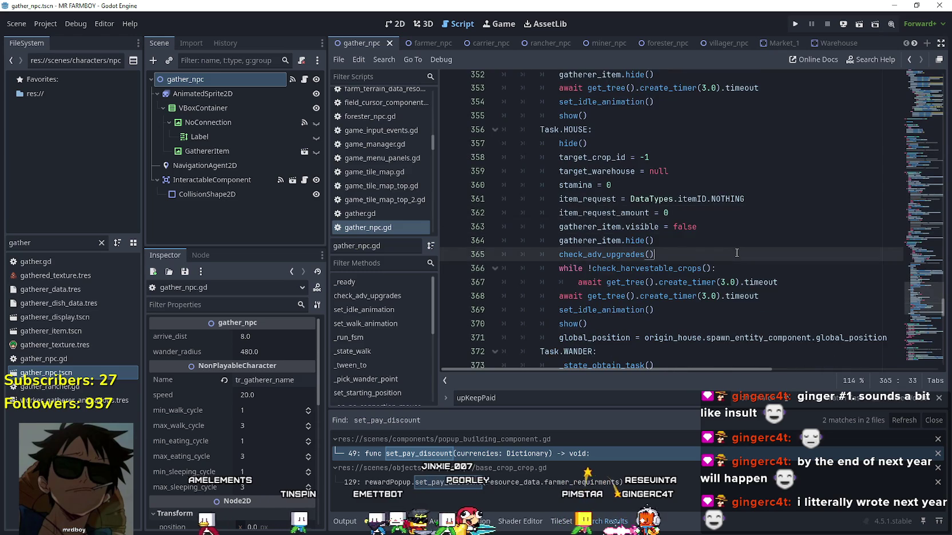
{"action": "scroll", "coordinate": [737, 253], "scroll_direction": "down", "scroll_amount": 2}
{"action": "left_click", "coordinate": [737, 253]}
{"action": "scroll", "coordinate": [736, 253], "scroll_direction": "down", "scroll_amount": 2}
{"action": "left_click", "coordinate": [737, 255]}
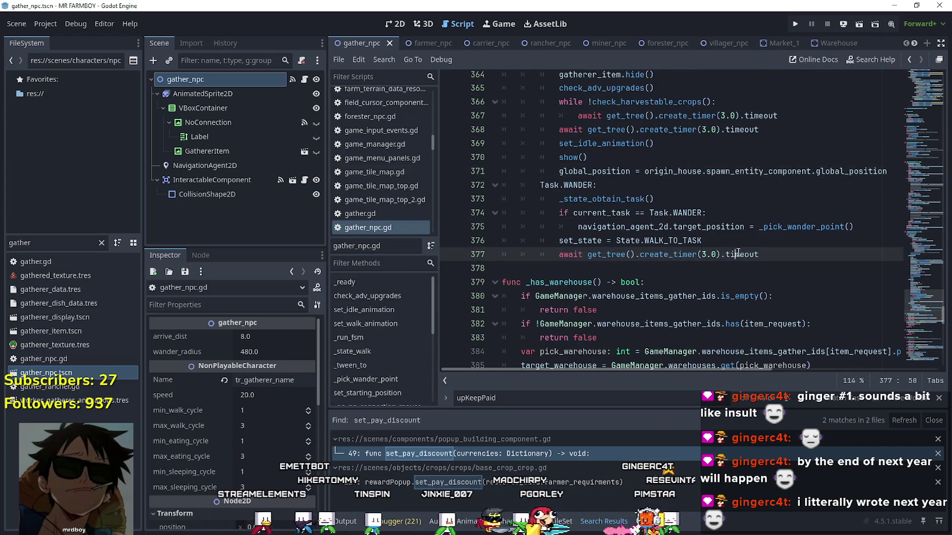
{"action": "scroll", "coordinate": [746, 234], "scroll_direction": "up", "scroll_amount": 5}
{"action": "scroll", "coordinate": [746, 234], "scroll_direction": "down", "scroll_amount": 2}
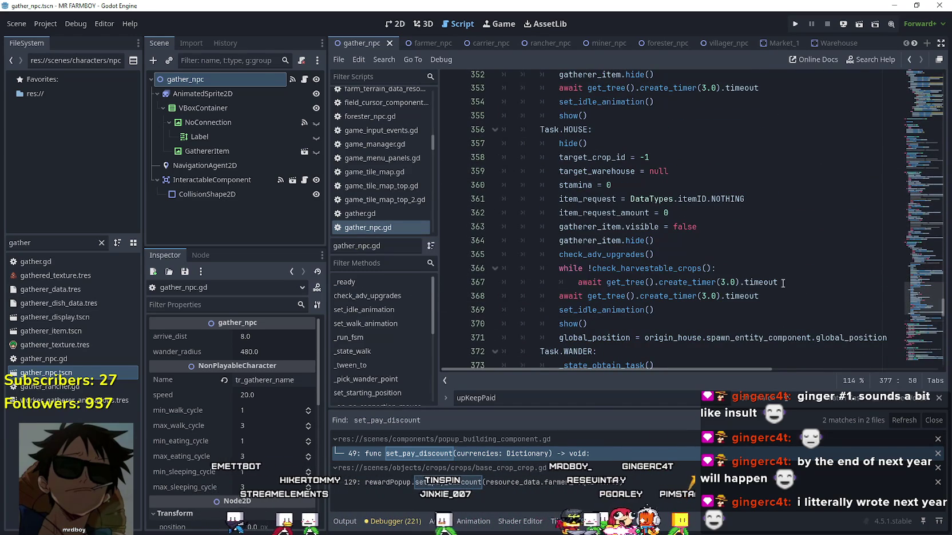
{"action": "left_click", "coordinate": [650, 269]}
Jump to check_harvestable_crops via Lookup Symbol, paste the upKeepPaid return-false check after line 392, save.
{"action": "right_click", "coordinate": [650, 268]}
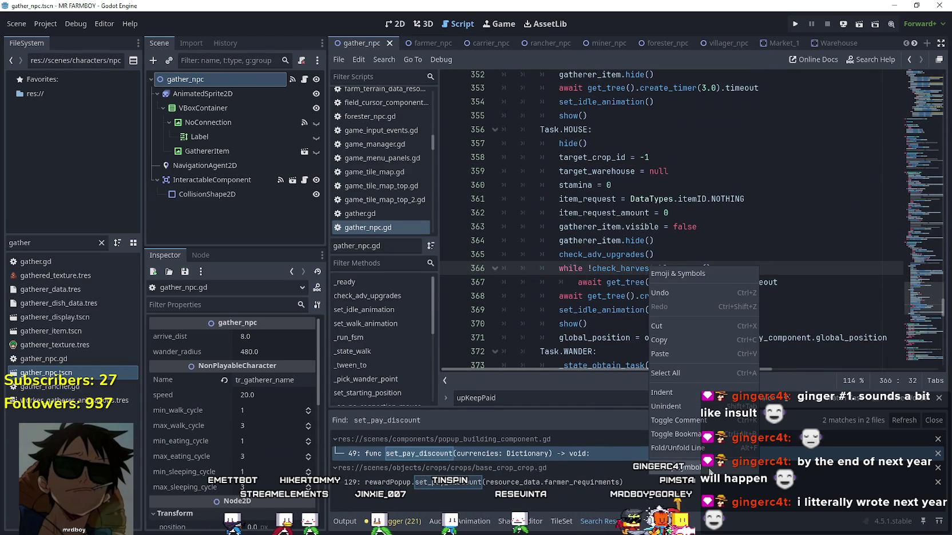
{"action": "left_click", "coordinate": [709, 467]}
{"action": "left_click", "coordinate": [644, 246]}
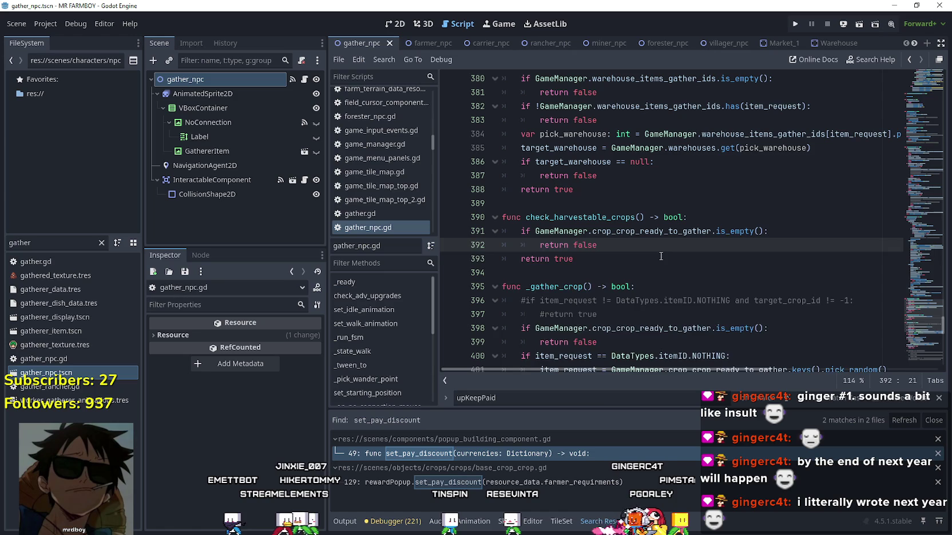
{"action": "key", "text": "Return"}
{"action": "type", "text": "if GameManager.upKeepPaid == false: \t\treturn false"}
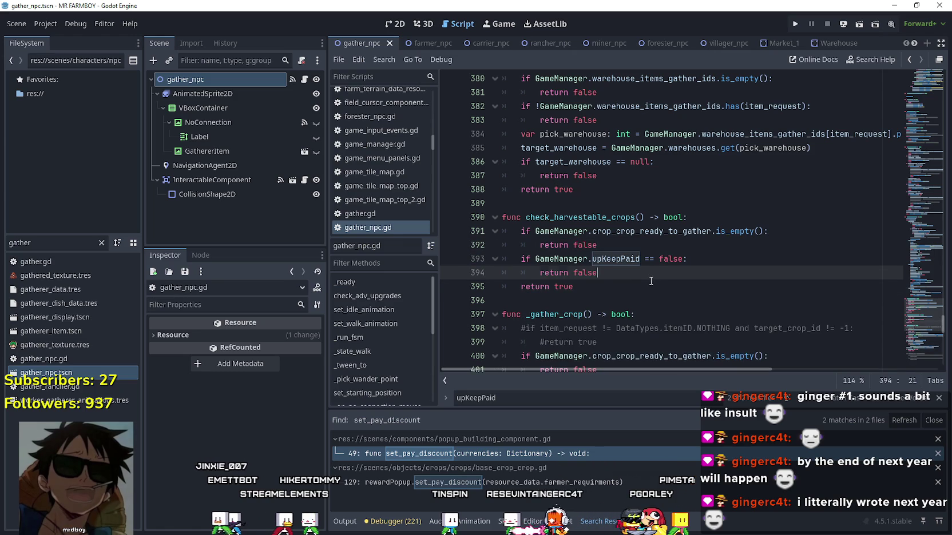
{"action": "left_click", "coordinate": [654, 287]}
{"action": "key", "text": "ctrl+s"}
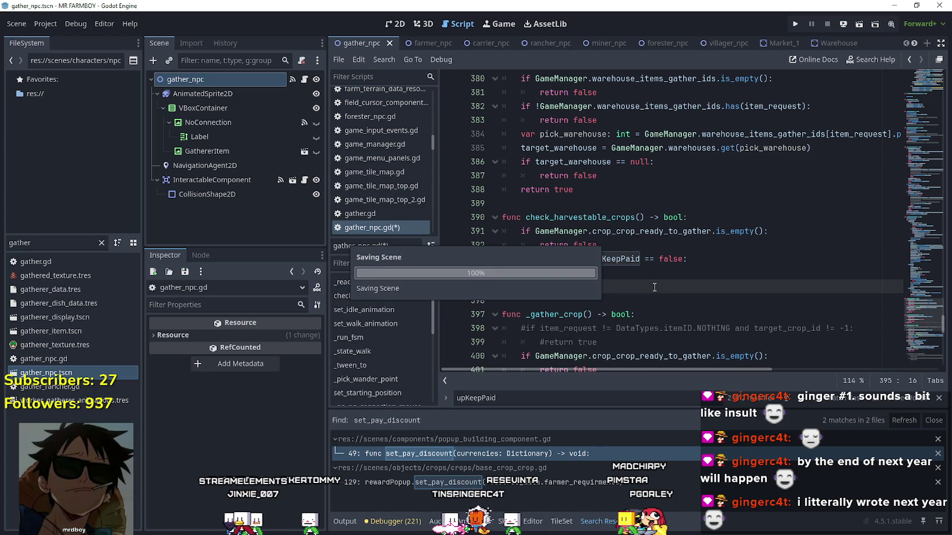
{"action": "left_click", "coordinate": [641, 271]}
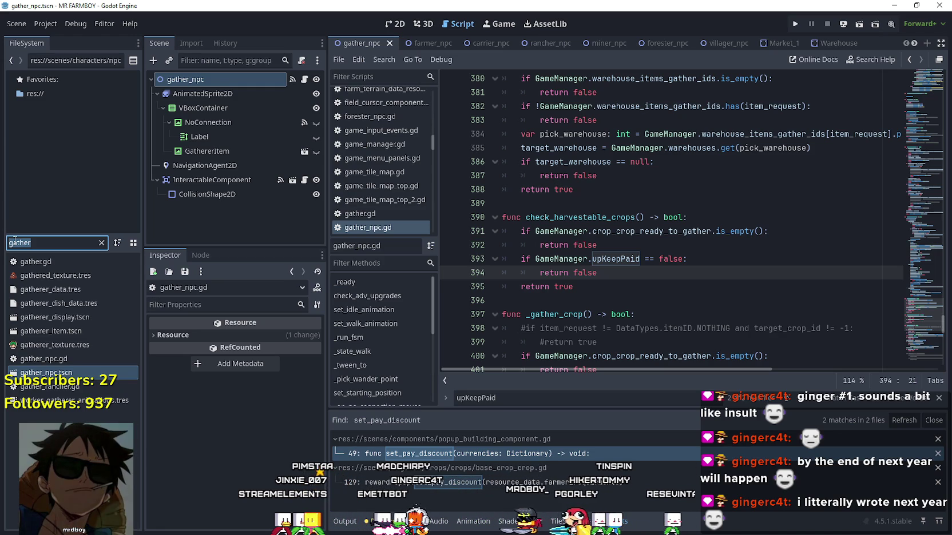
Filter for 'carri' and open carrier_npc.tscn with its store_npc.gd script.
{"action": "type", "text": "carri"}
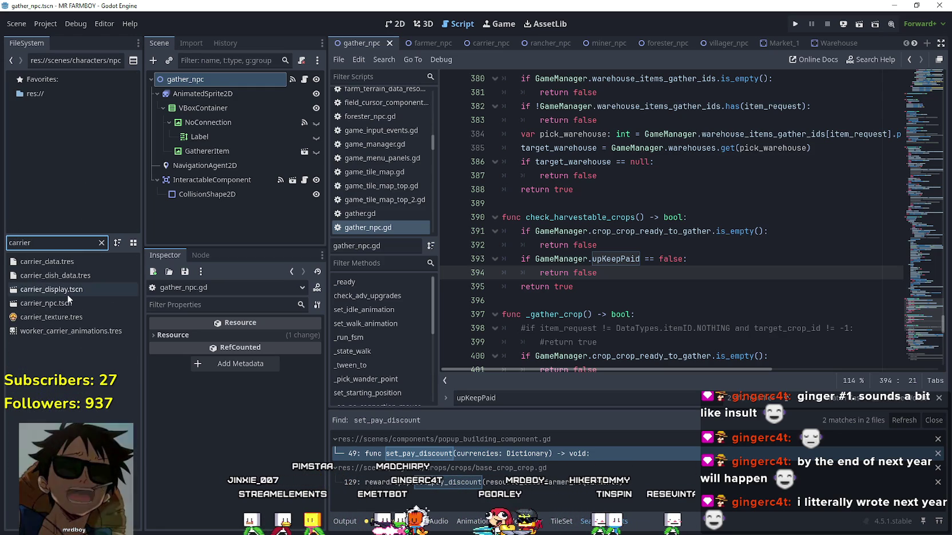
{"action": "double_click", "coordinate": [71, 304]}
{"action": "left_click", "coordinate": [304, 79]}
{"action": "scroll", "coordinate": [705, 255], "scroll_direction": "up", "scroll_amount": 4}
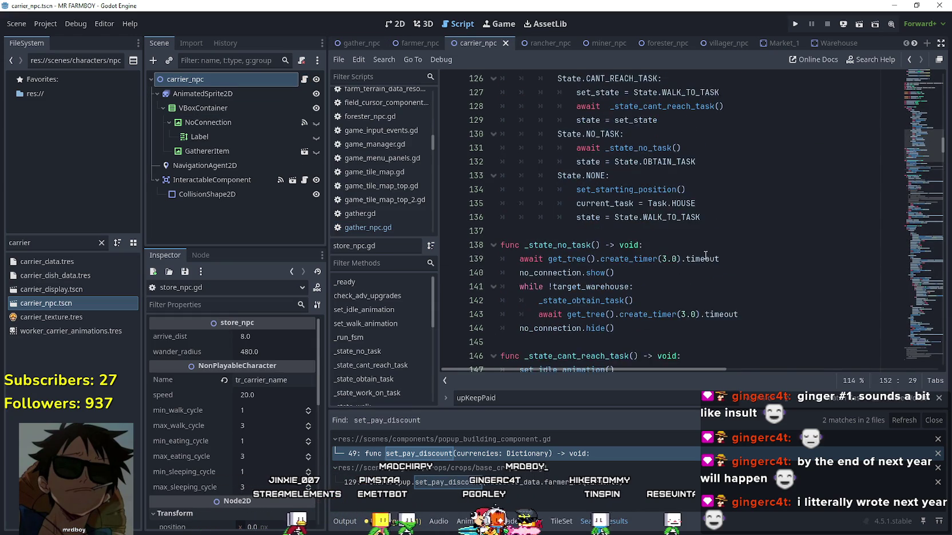
{"action": "scroll", "coordinate": [705, 255], "scroll_direction": "down", "scroll_amount": 8}
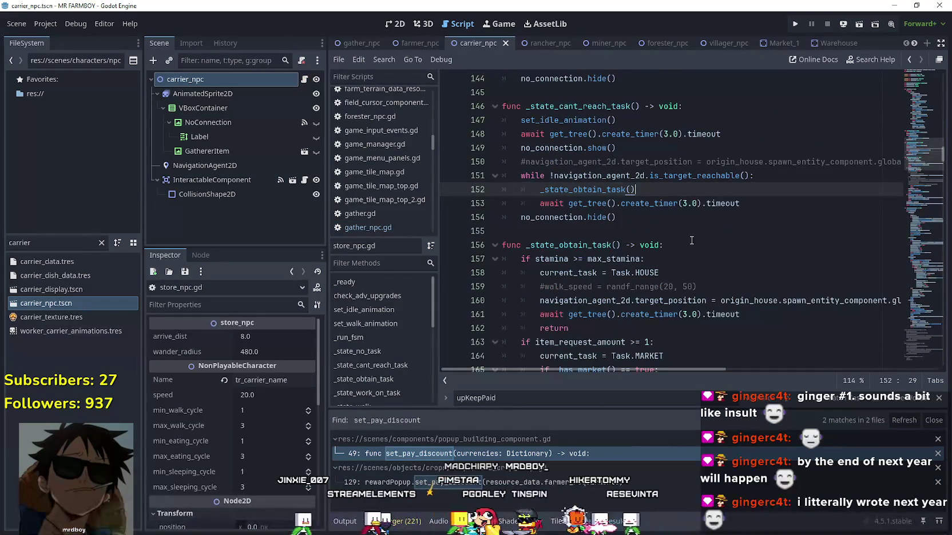
{"action": "scroll", "coordinate": [691, 240], "scroll_direction": "down", "scroll_amount": 8}
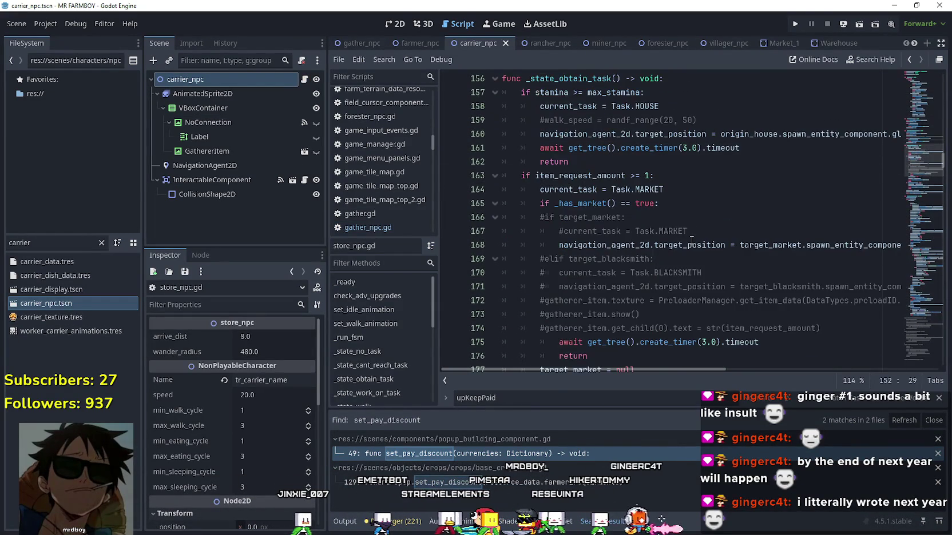
Read the carrier's task-state functions (lines 180–226) and jump to the _check_market_item definition.
{"action": "left_click", "coordinate": [689, 245]}
{"action": "scroll", "coordinate": [689, 240], "scroll_direction": "down", "scroll_amount": 3}
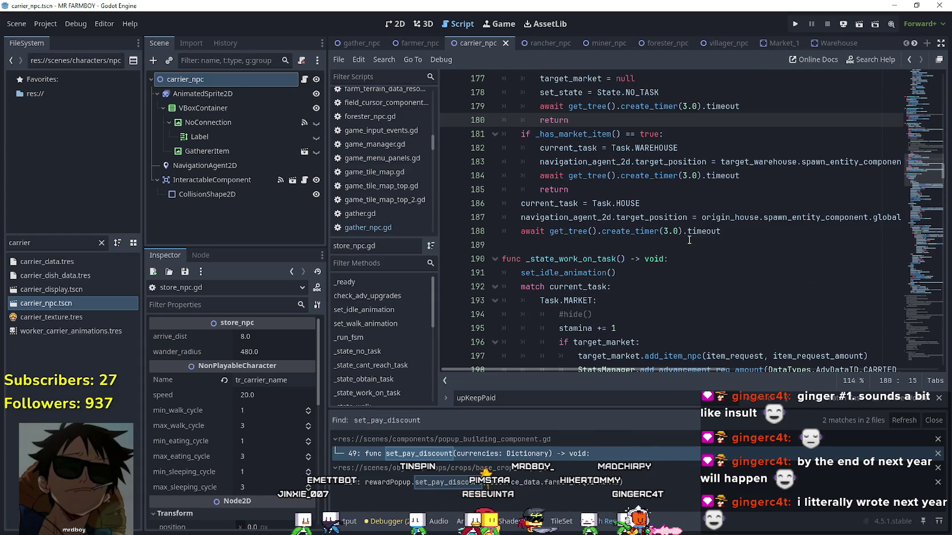
{"action": "left_click", "coordinate": [678, 194]}
{"action": "scroll", "coordinate": [676, 198], "scroll_direction": "up", "scroll_amount": 8}
{"action": "scroll", "coordinate": [674, 200], "scroll_direction": "down", "scroll_amount": 10}
{"action": "scroll", "coordinate": [675, 201], "scroll_direction": "down", "scroll_amount": 3}
{"action": "scroll", "coordinate": [680, 226], "scroll_direction": "down", "scroll_amount": 6}
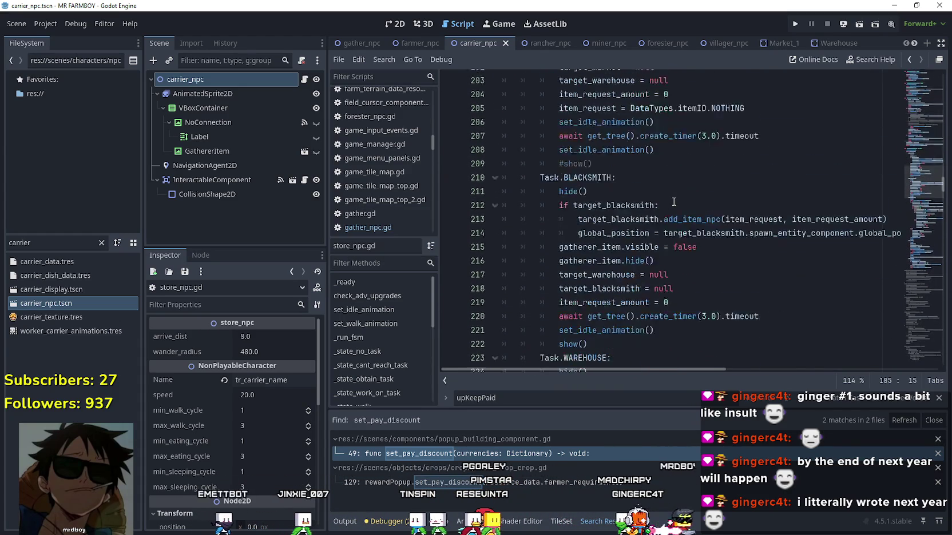
{"action": "scroll", "coordinate": [704, 238], "scroll_direction": "down", "scroll_amount": 1}
{"action": "scroll", "coordinate": [728, 249], "scroll_direction": "down", "scroll_amount": 2}
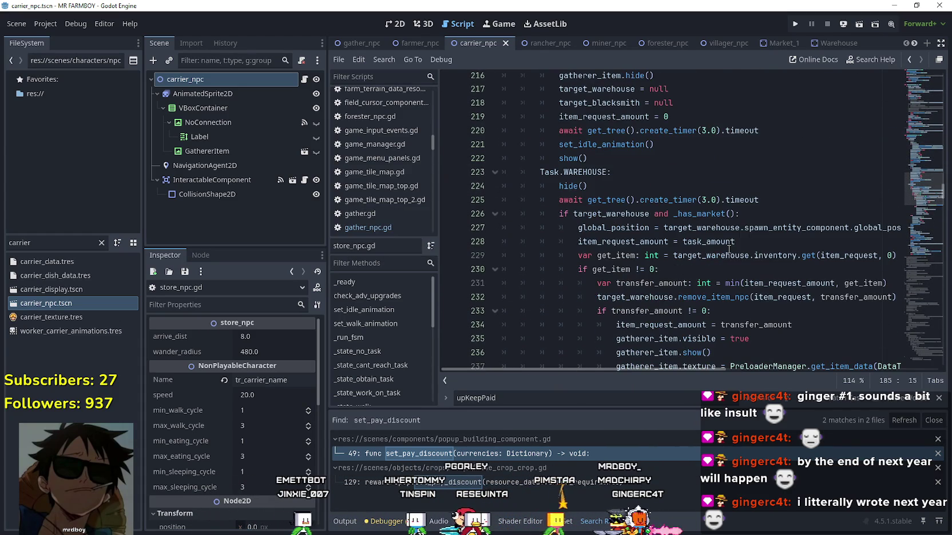
{"action": "left_click", "coordinate": [758, 214]}
{"action": "scroll", "coordinate": [766, 209], "scroll_direction": "down", "scroll_amount": 7}
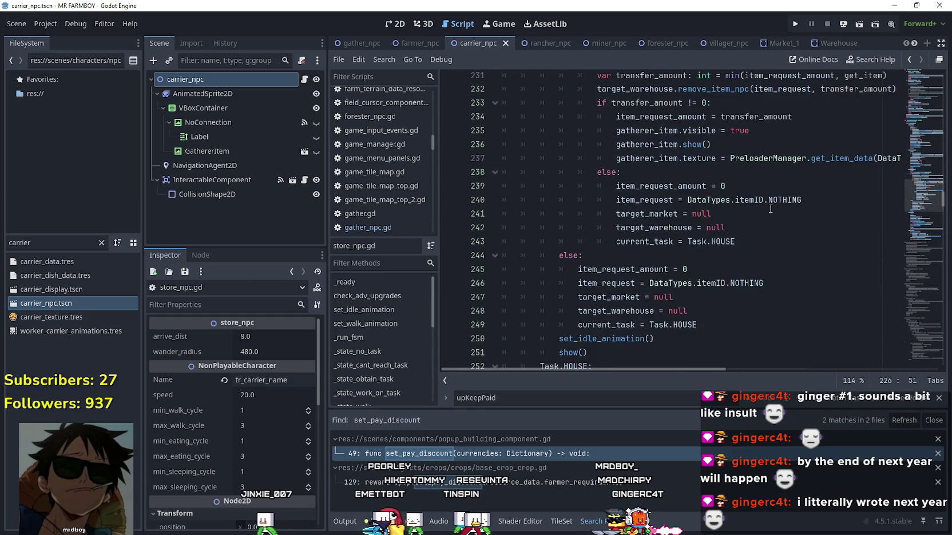
{"action": "scroll", "coordinate": [768, 210], "scroll_direction": "down", "scroll_amount": 3}
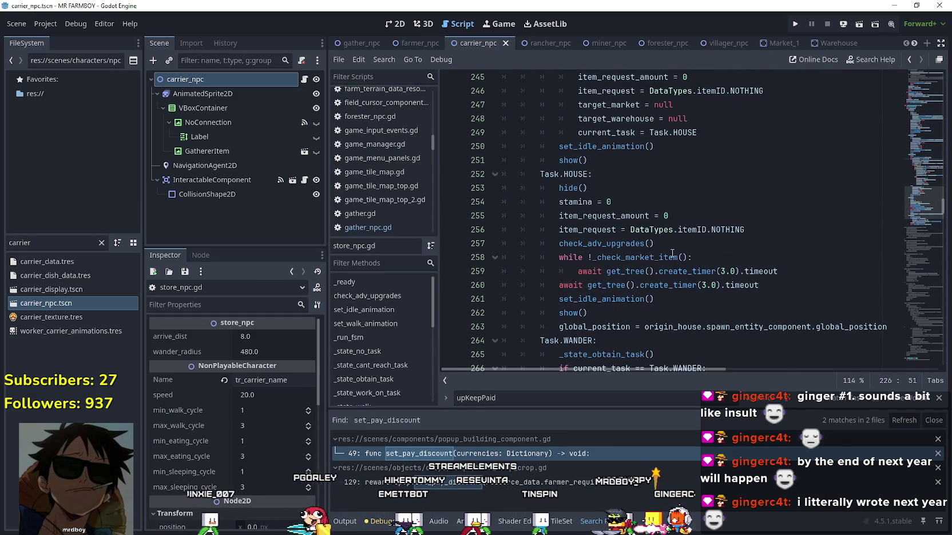
{"action": "left_click", "coordinate": [668, 257], "text": "ctrl"}
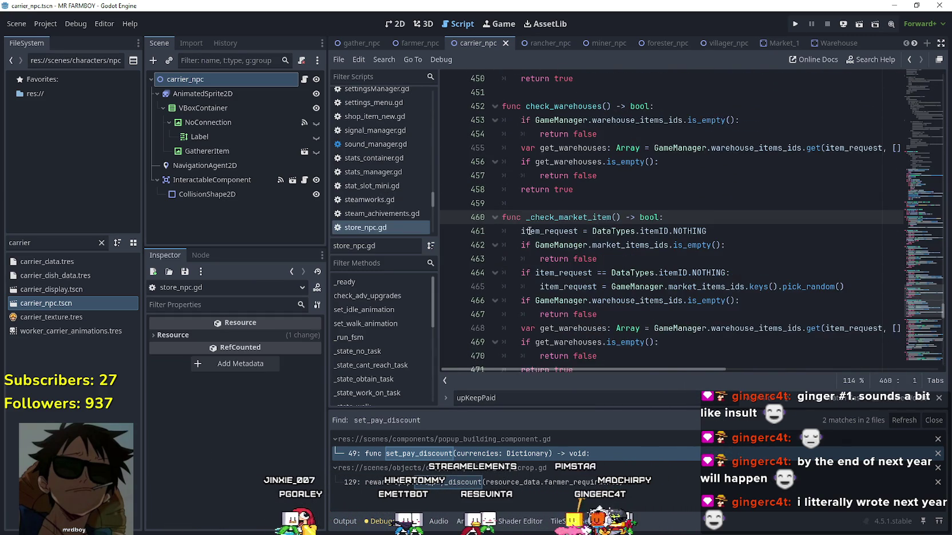
Paste 'if GameManager.upKeepPaid == false: return false' after line 461 in _check_market_item and save.
{"action": "left_click", "coordinate": [676, 171]}
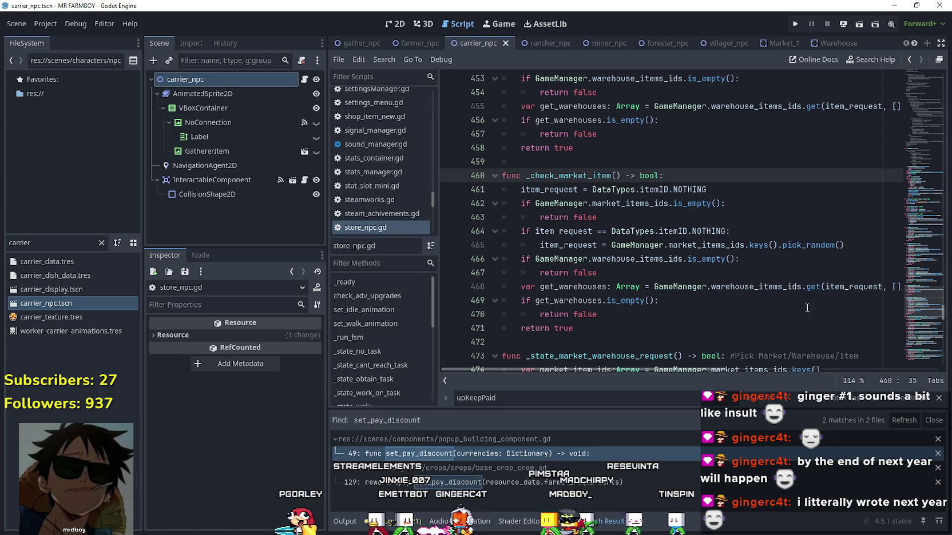
{"action": "left_click", "coordinate": [720, 189]}
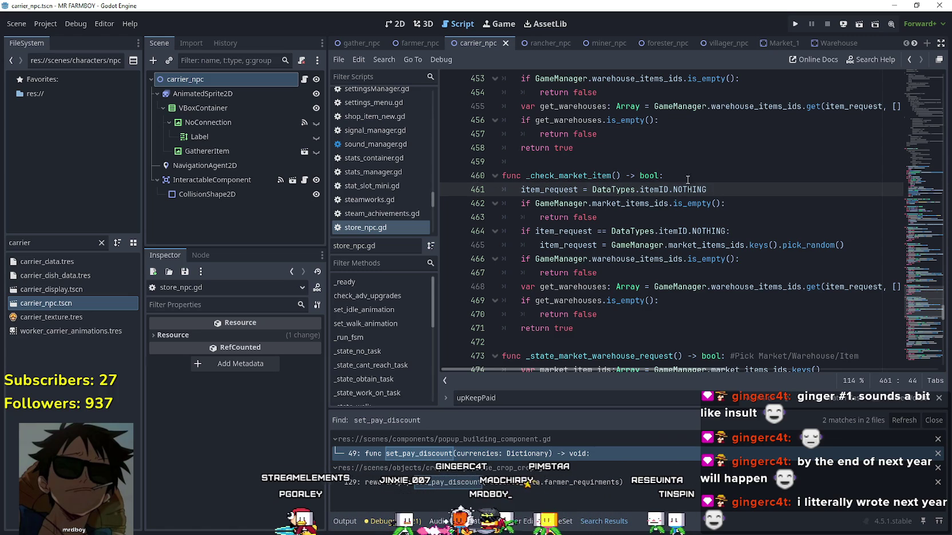
{"action": "key", "text": "Up"}
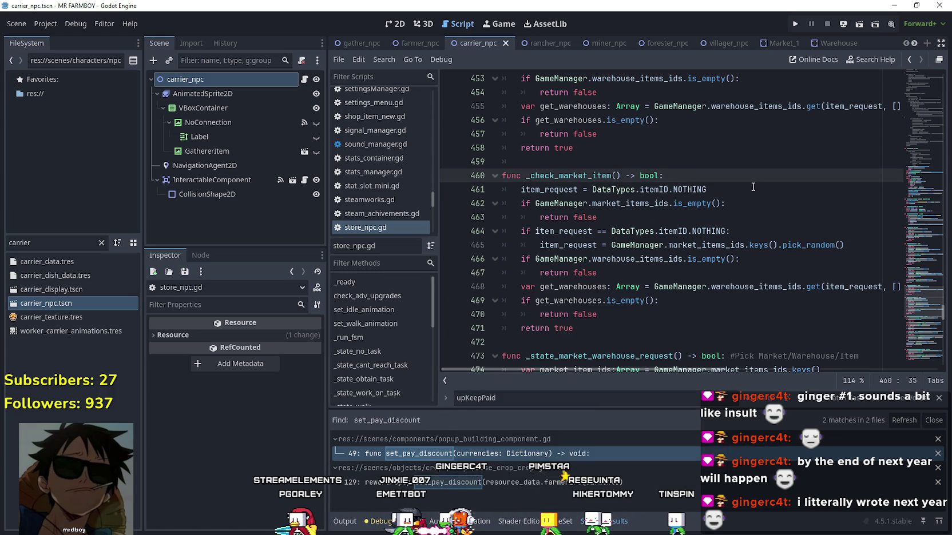
{"action": "key", "text": "Down"}
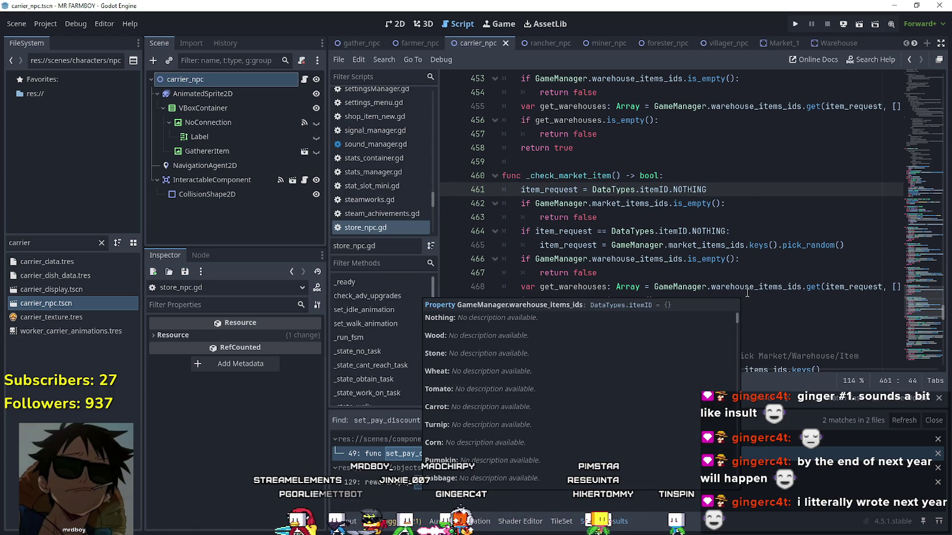
{"action": "key", "text": "Return"}
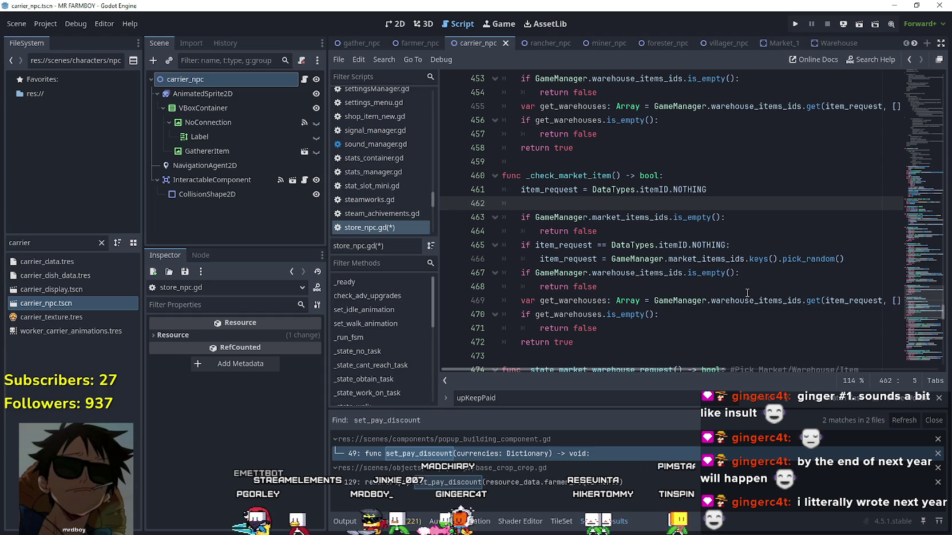
{"action": "type", "text": "if GameManager.upKeepPaid == false: \t\treturn false"}
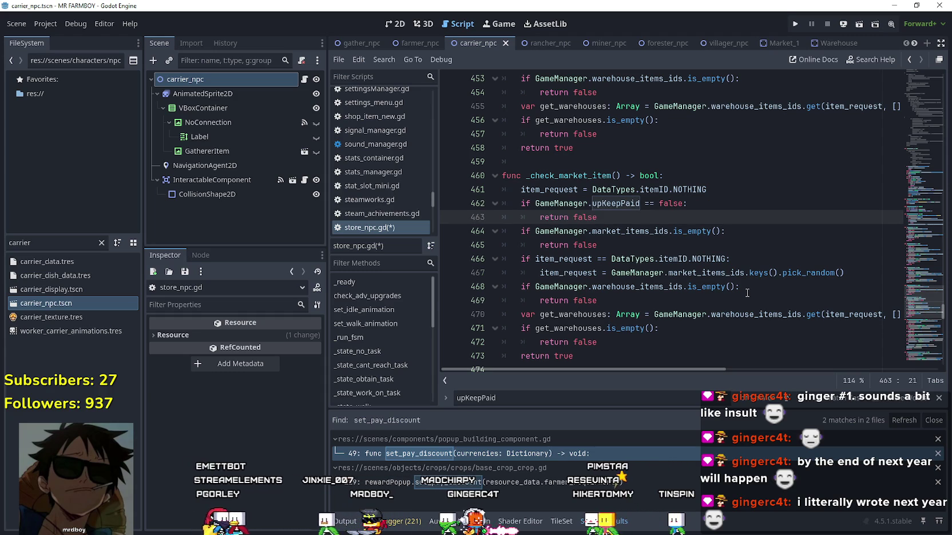
{"action": "key", "text": "ctrl+s"}
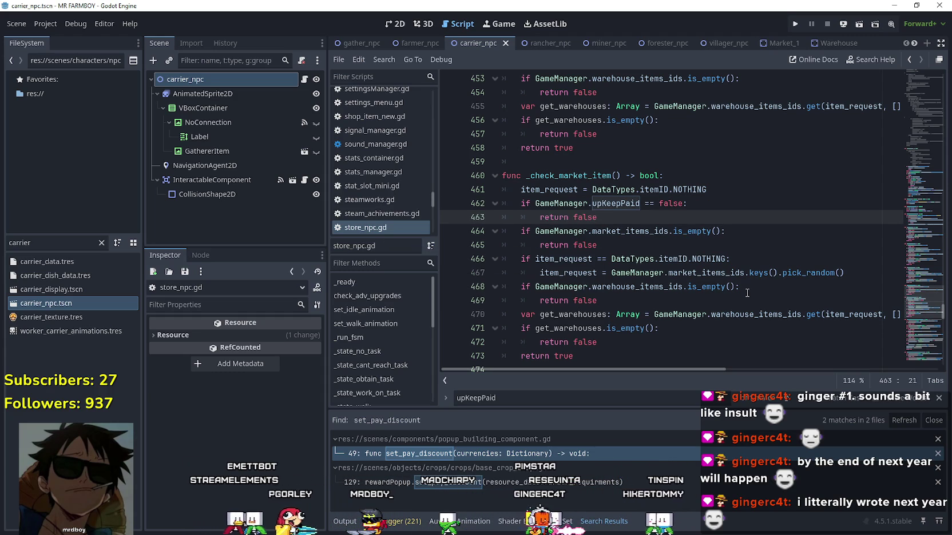
Find where _check_market_item is called, return to its definition, and clear the carrier file filter.
{"action": "scroll", "coordinate": [618, 243], "scroll_direction": "down", "scroll_amount": 2}
{"action": "left_click", "coordinate": [607, 259]}
{"action": "scroll", "coordinate": [607, 259], "scroll_direction": "up", "scroll_amount": 1}
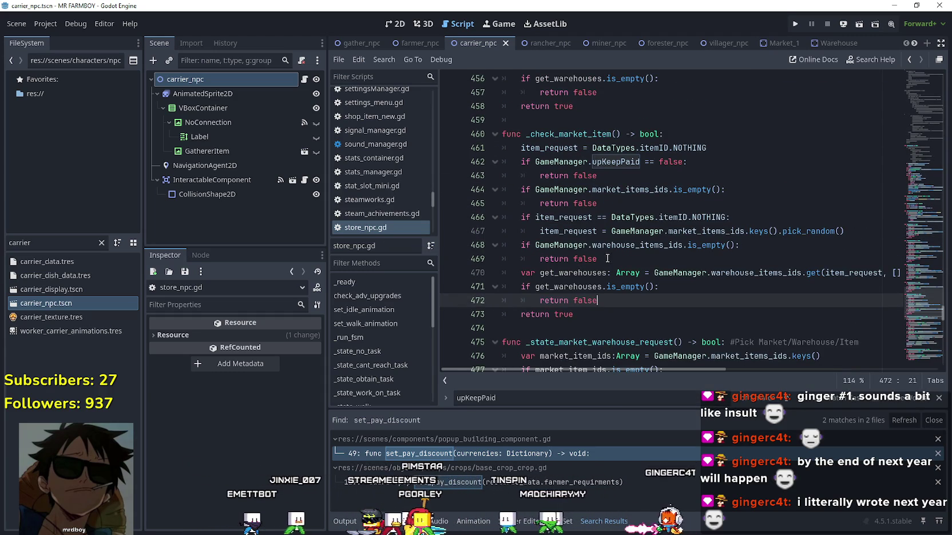
{"action": "double_click", "coordinate": [586, 134]}
{"action": "key", "text": "ctrl+f"}
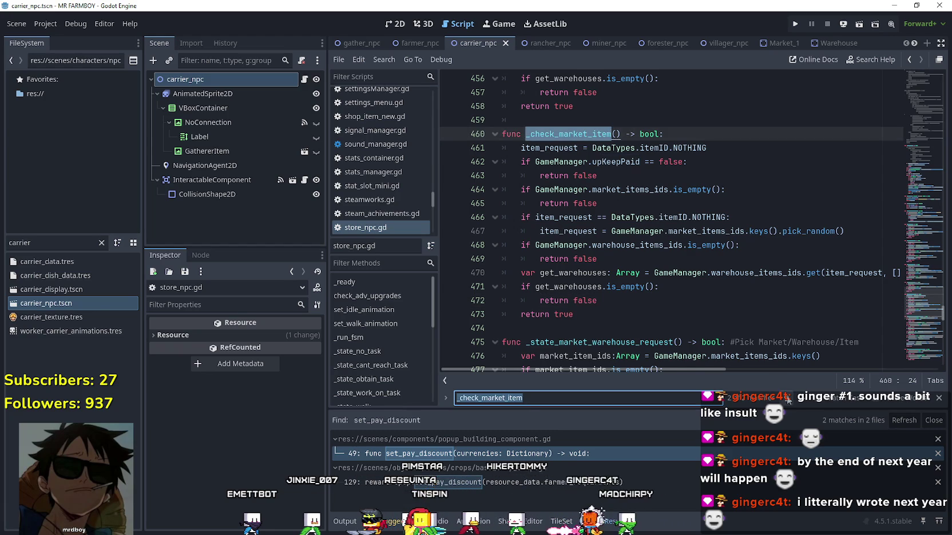
{"action": "key", "text": "Return"}
{"action": "key", "text": "Return"}
{"action": "key", "text": "shift+Return"}
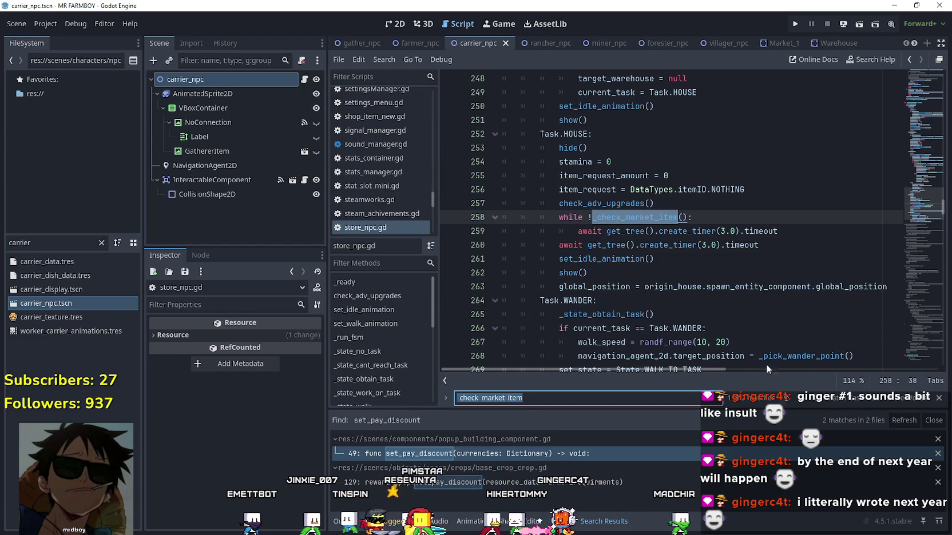
{"action": "left_click", "coordinate": [685, 253]}
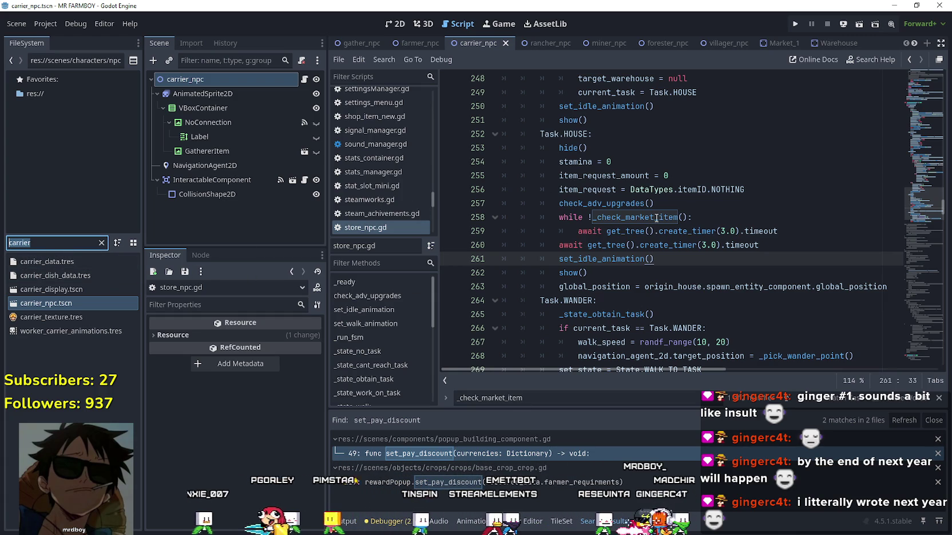
{"action": "key", "text": "F3"}
{"action": "left_click", "coordinate": [621, 267]}
{"action": "left_click", "coordinate": [621, 264]}
{"action": "left_click", "coordinate": [8, 240]}
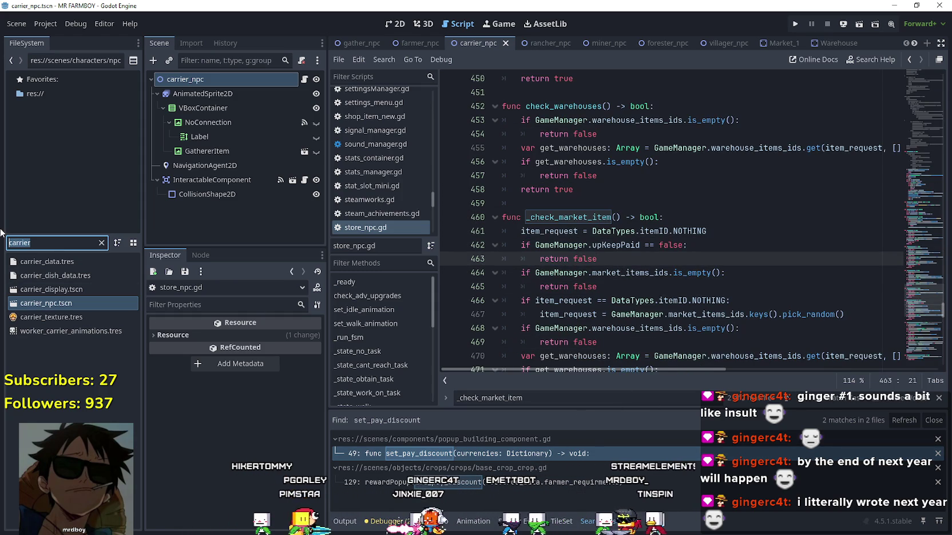
{"action": "key", "text": "BackSpace"}
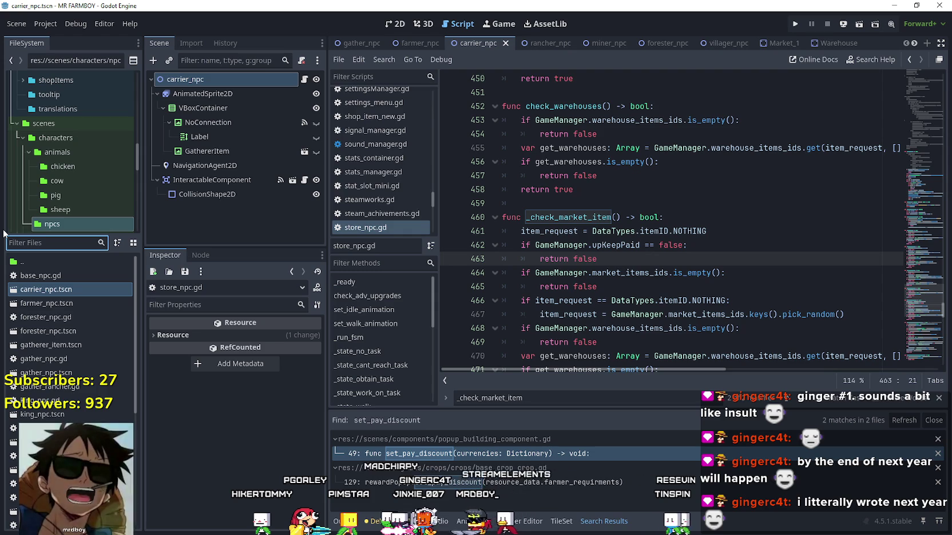
Filter for 'rancher', open rancher_npc.tscn and its script, then run the game with F5.
{"action": "type", "text": "rancher"}
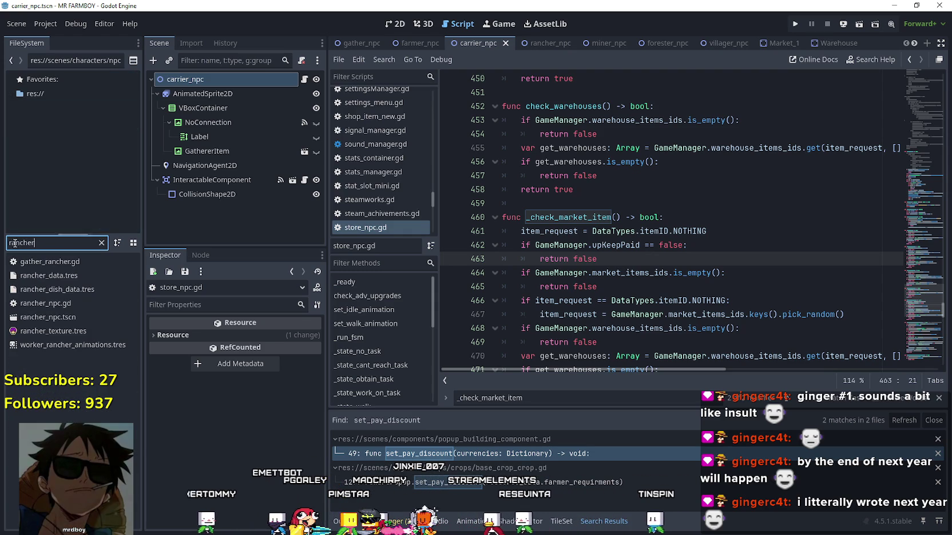
{"action": "double_click", "coordinate": [64, 318]}
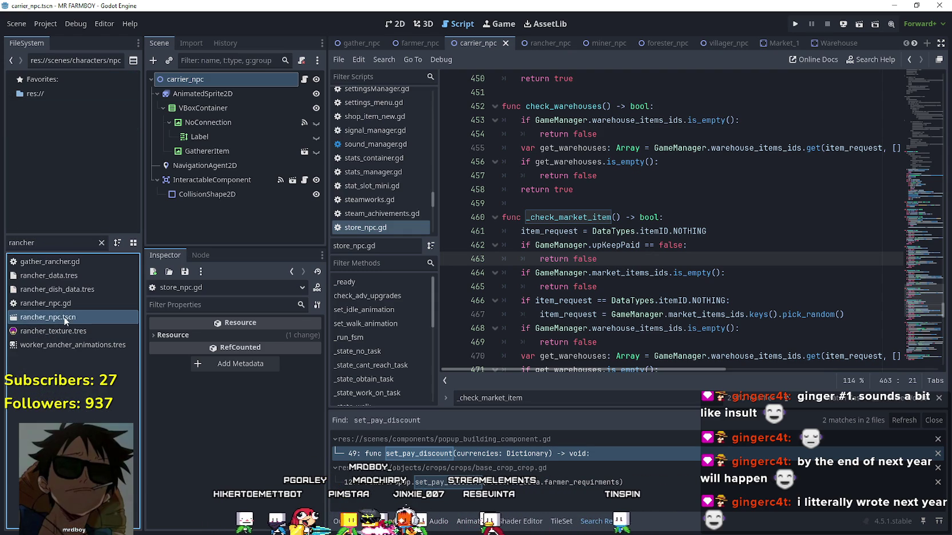
{"action": "left_click", "coordinate": [306, 80]}
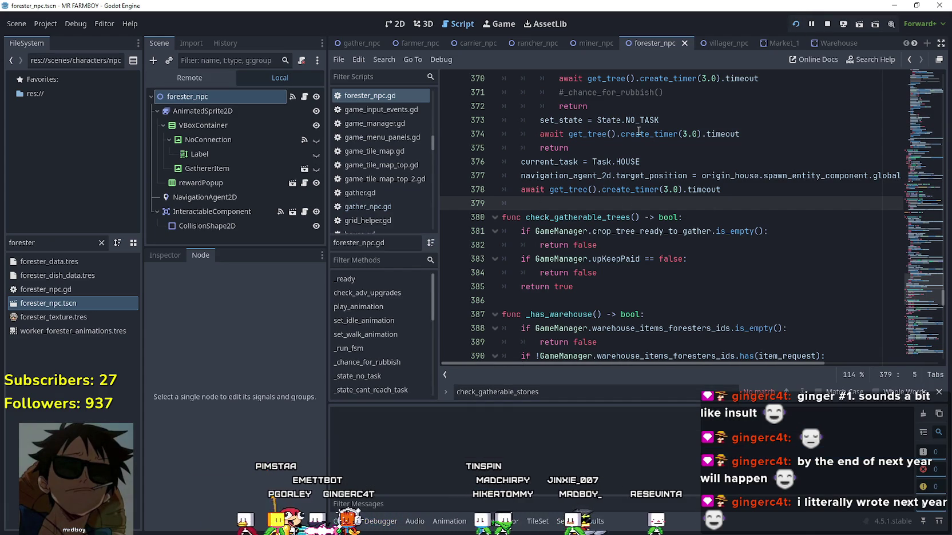
{"action": "key", "text": "F5"}
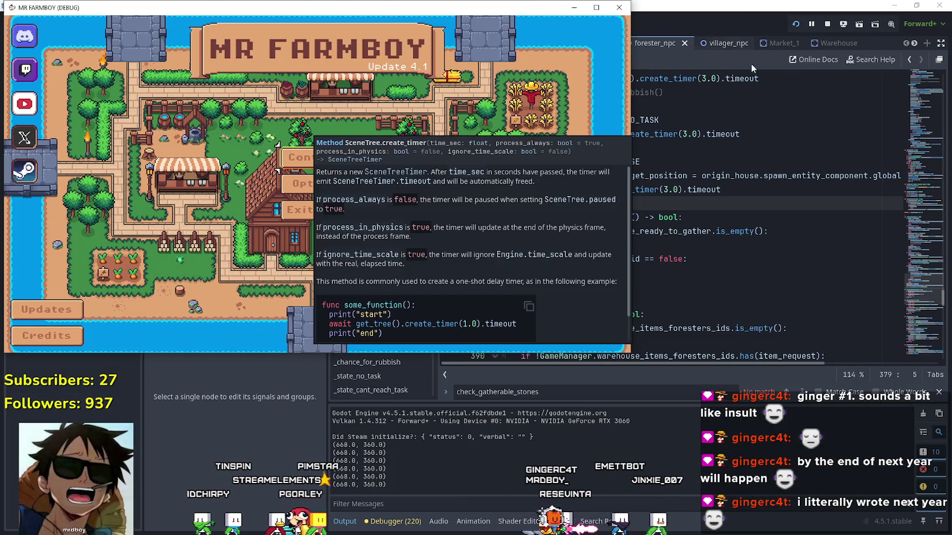
Filter for 'farmer' and open farmer_npc.tscn with its base_npc.gd script.
{"action": "left_click", "coordinate": [725, 166]}
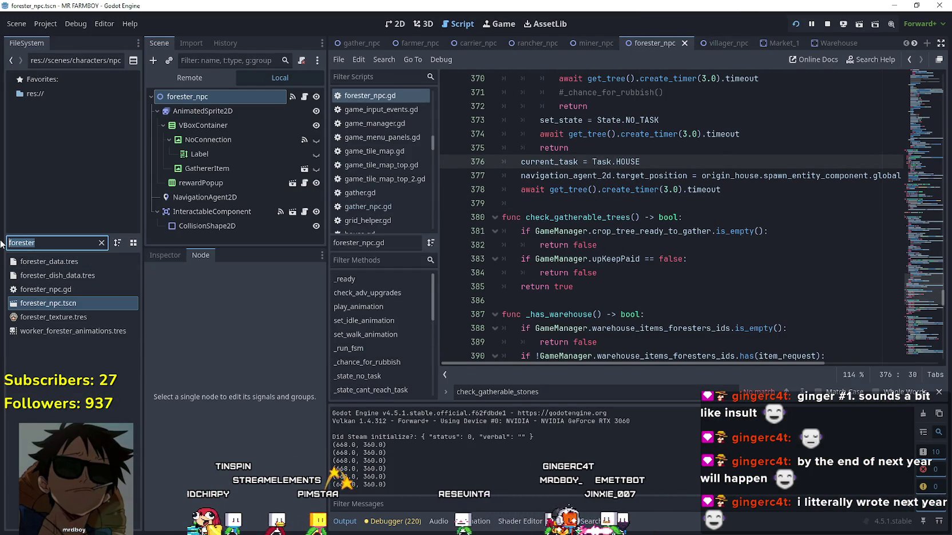
{"action": "type", "text": "farmer"}
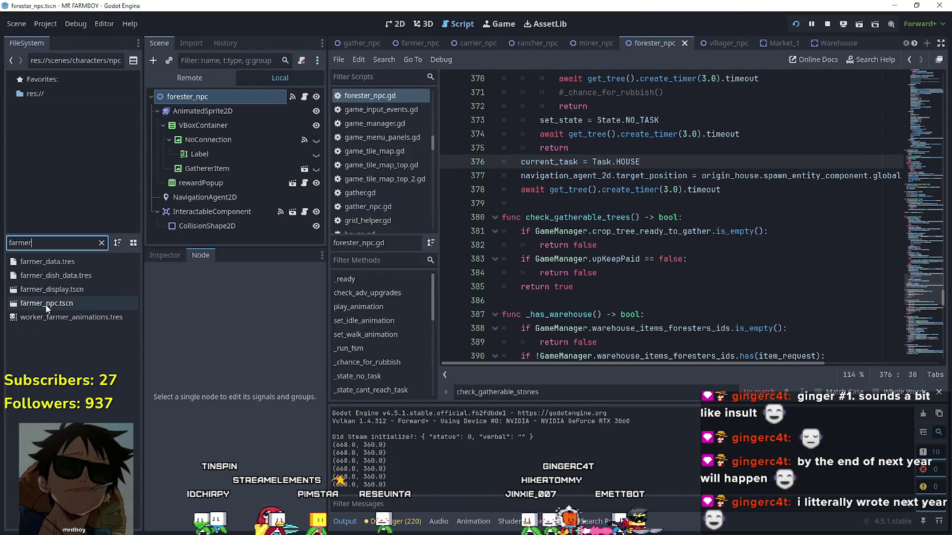
{"action": "double_click", "coordinate": [45, 303]}
{"action": "left_click", "coordinate": [305, 97]}
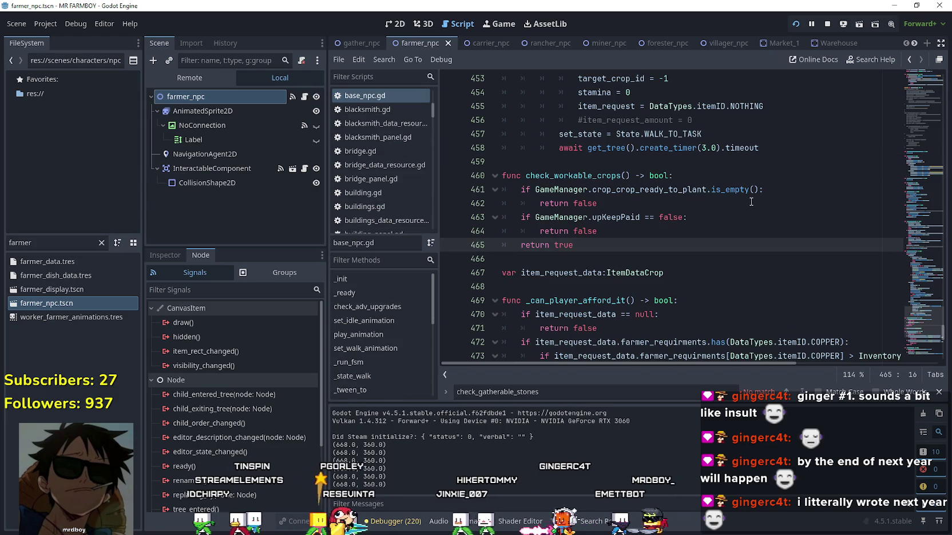
Select the upKeepPaid check on lines 396–400, then open carrier_npc.tscn via a 'carrier' filter.
{"action": "scroll", "coordinate": [913, 320], "scroll_direction": "up", "scroll_amount": 4}
{"action": "scroll", "coordinate": [913, 313], "scroll_direction": "down", "scroll_amount": 3}
{"action": "scroll", "coordinate": [913, 309], "scroll_direction": "up", "scroll_amount": 7}
{"action": "scroll", "coordinate": [913, 305], "scroll_direction": "up", "scroll_amount": 5}
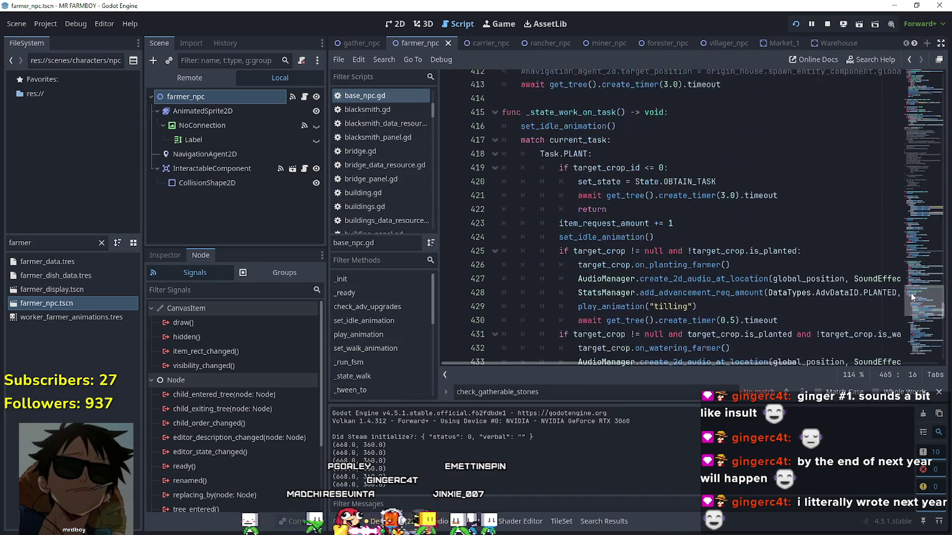
{"action": "mouse_move", "coordinate": [911, 295]}
{"action": "left_mouse_down"}
{"action": "mouse_move", "coordinate": [917, 86]}
{"action": "mouse_move", "coordinate": [927, 282]}
{"action": "left_mouse_up"}
{"action": "mouse_move", "coordinate": [595, 260]}
{"action": "left_mouse_down"}
{"action": "mouse_move", "coordinate": [509, 217]}
{"action": "mouse_move", "coordinate": [502, 203]}
{"action": "left_mouse_up"}
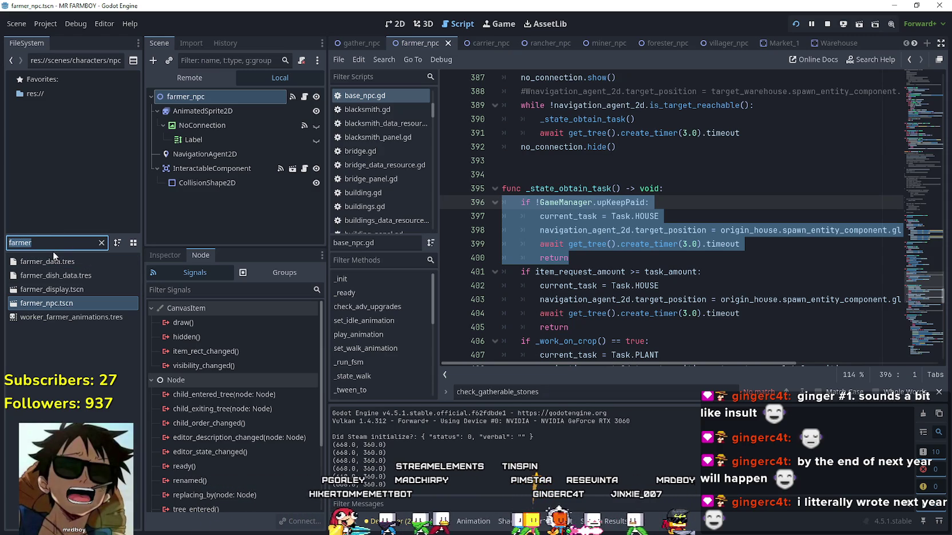
{"action": "type", "text": "carrier"}
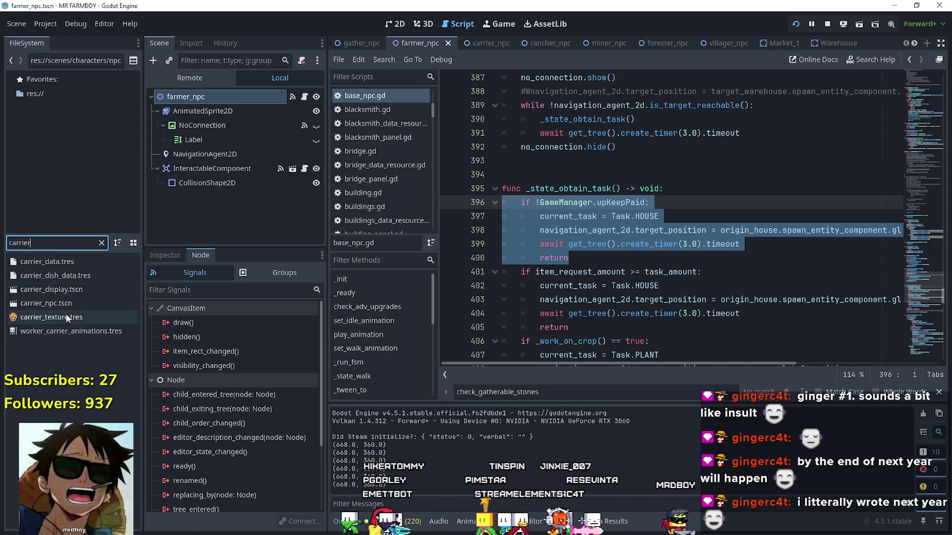
{"action": "double_click", "coordinate": [62, 304]}
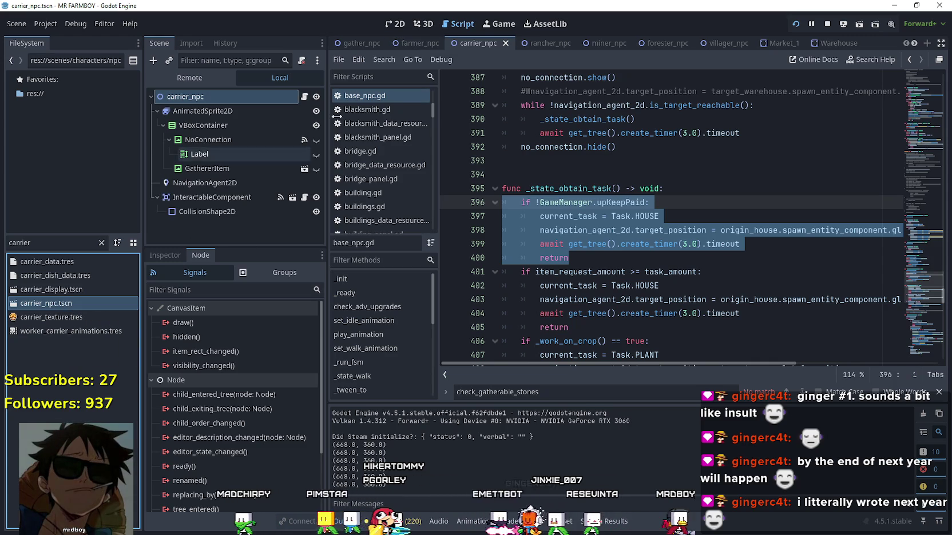
Open store_npc.gd and locate the _state_obtain_task header near line 162.
{"action": "left_click", "coordinate": [307, 97]}
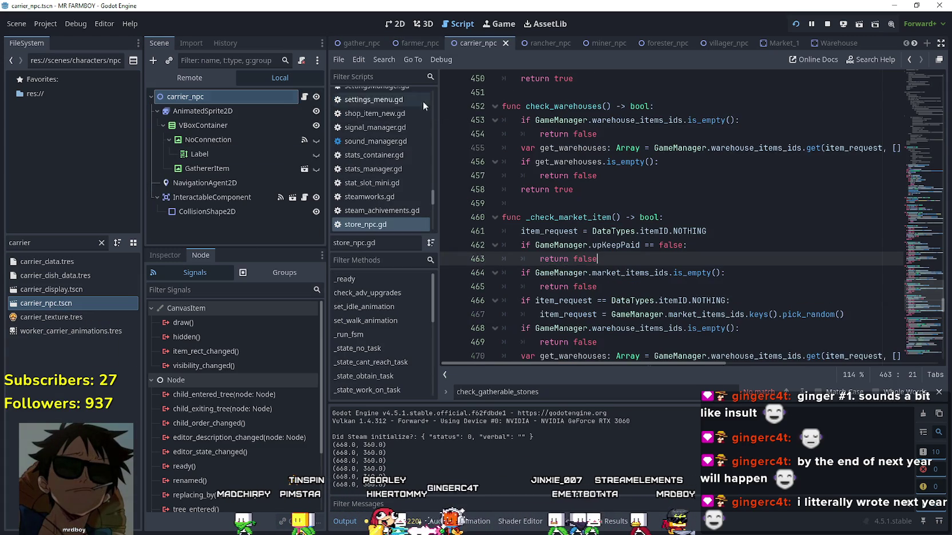
{"action": "mouse_move", "coordinate": [914, 297]}
{"action": "left_mouse_down"}
{"action": "mouse_move", "coordinate": [916, 257]}
{"action": "mouse_move", "coordinate": [920, 319]}
{"action": "mouse_move", "coordinate": [912, 285]}
{"action": "mouse_move", "coordinate": [923, 156]}
{"action": "left_mouse_up"}
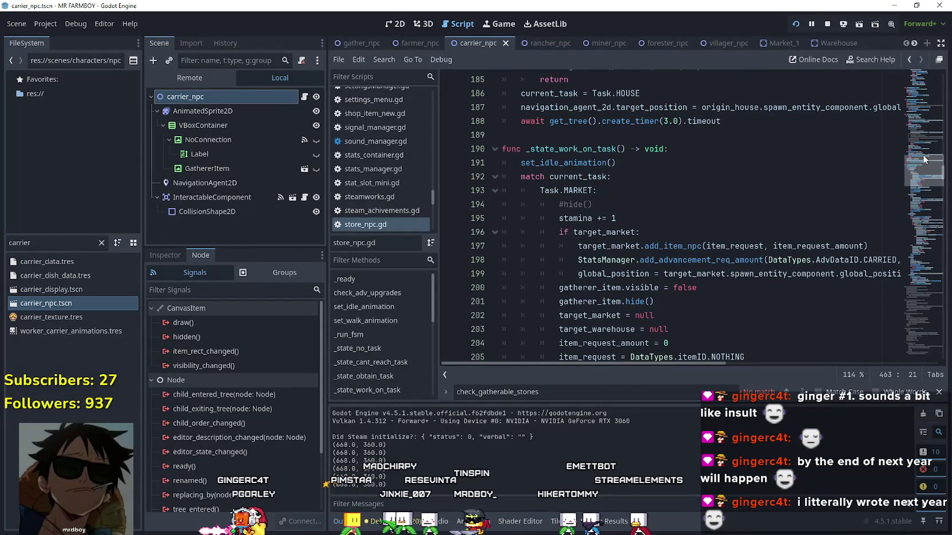
{"action": "scroll", "coordinate": [923, 158], "scroll_direction": "up", "scroll_amount": 1}
{"action": "mouse_move", "coordinate": [924, 139]}
{"action": "left_mouse_down"}
{"action": "mouse_move", "coordinate": [924, 129]}
{"action": "mouse_move", "coordinate": [921, 140]}
{"action": "left_mouse_up"}
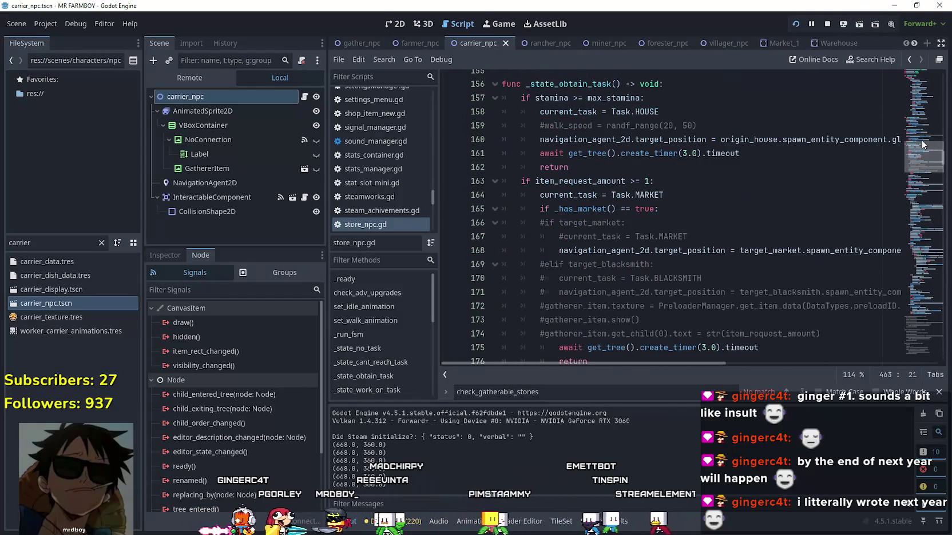
{"action": "left_click", "coordinate": [753, 165]}
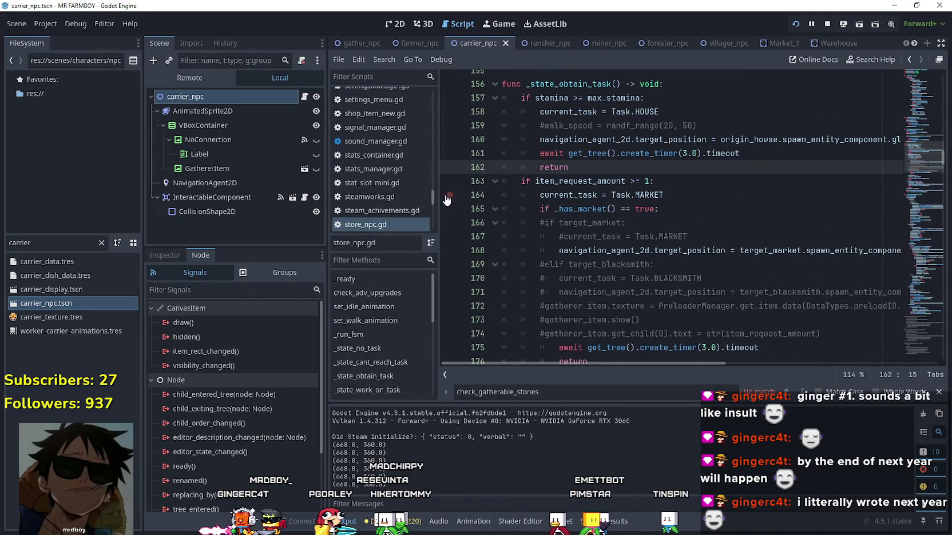
{"action": "left_click", "coordinate": [668, 94]}
{"action": "left_click", "coordinate": [682, 82]}
{"action": "scroll", "coordinate": [636, 156], "scroll_direction": "down", "scroll_amount": 7}
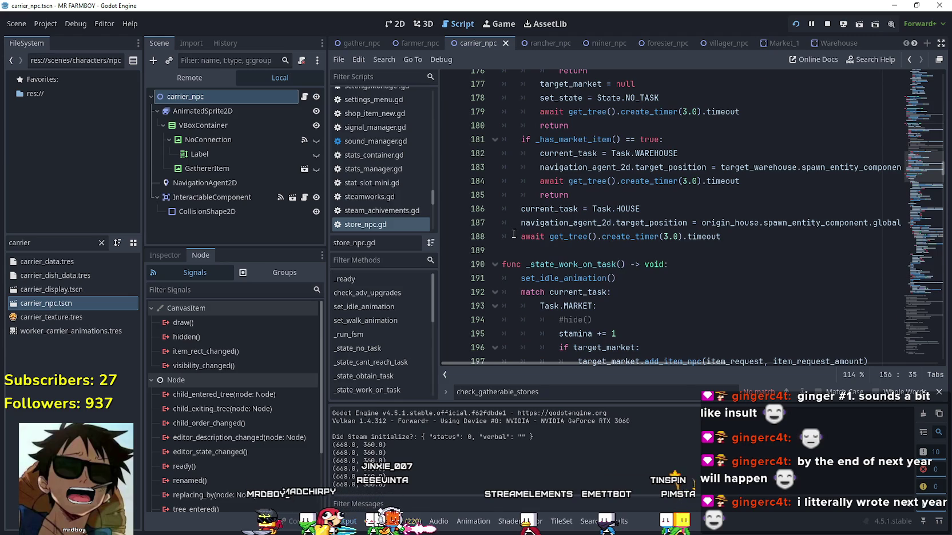
{"action": "scroll", "coordinate": [513, 235], "scroll_direction": "up", "scroll_amount": 6}
{"action": "double_click", "coordinate": [585, 156]}
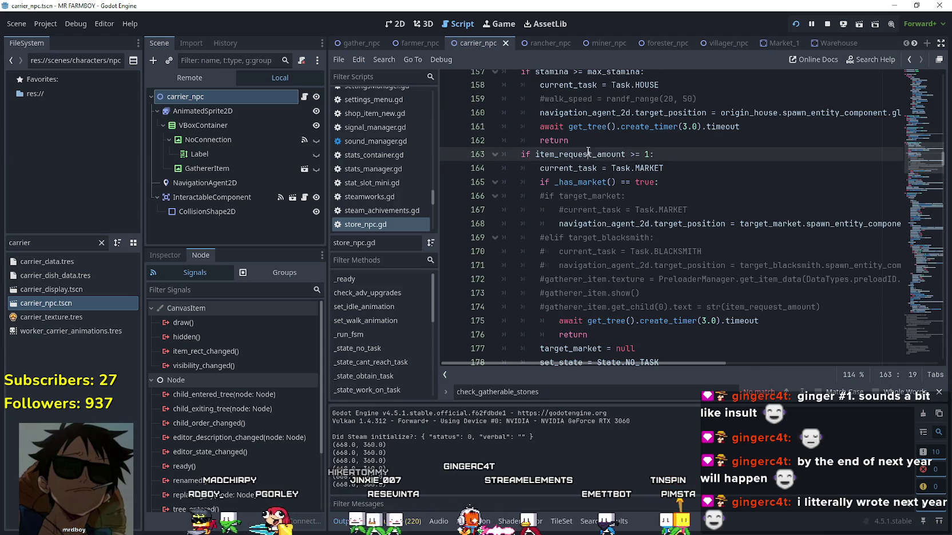
{"action": "scroll", "coordinate": [655, 180], "scroll_direction": "up", "scroll_amount": 2}
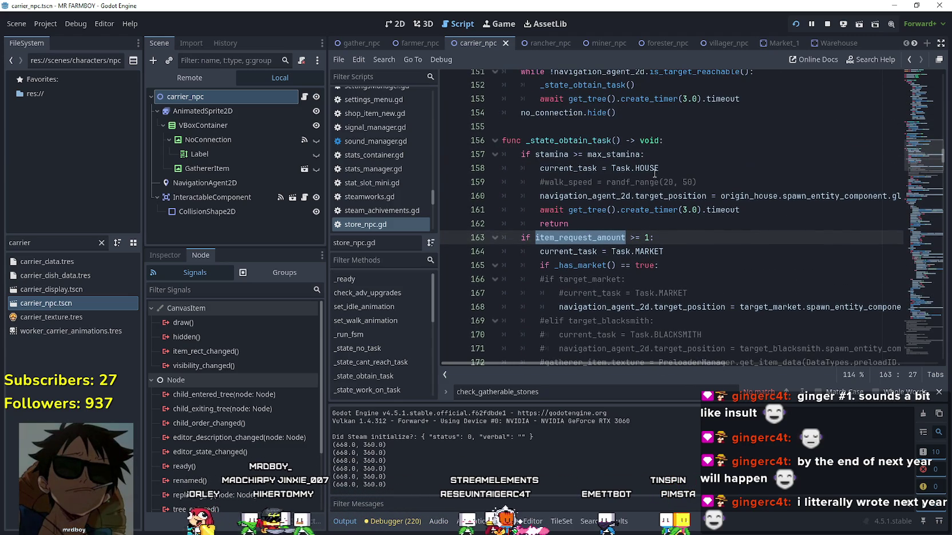
{"action": "scroll", "coordinate": [653, 170], "scroll_direction": "down", "scroll_amount": 3}
{"action": "scroll", "coordinate": [650, 167], "scroll_direction": "up", "scroll_amount": 2}
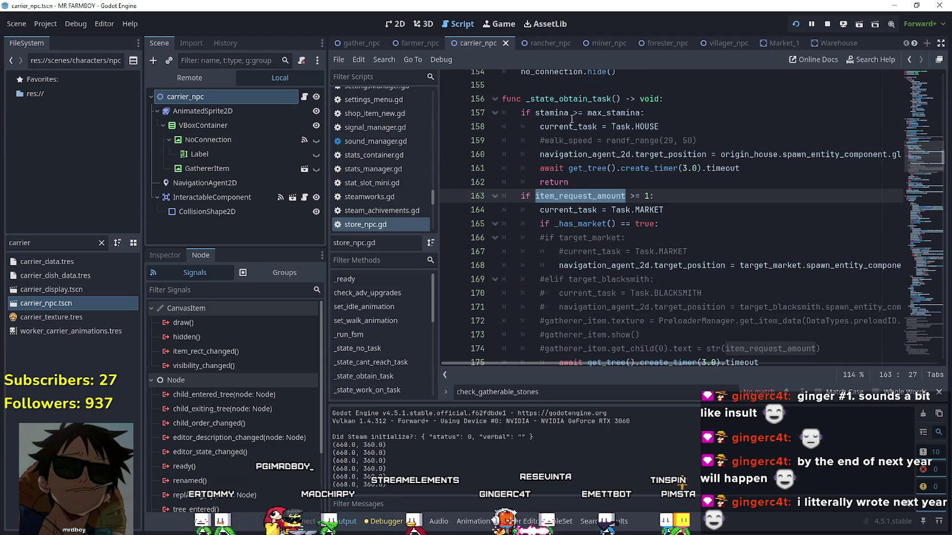
{"action": "scroll", "coordinate": [598, 200], "scroll_direction": "down", "scroll_amount": 6}
{"action": "scroll", "coordinate": [594, 171], "scroll_direction": "up", "scroll_amount": 8}
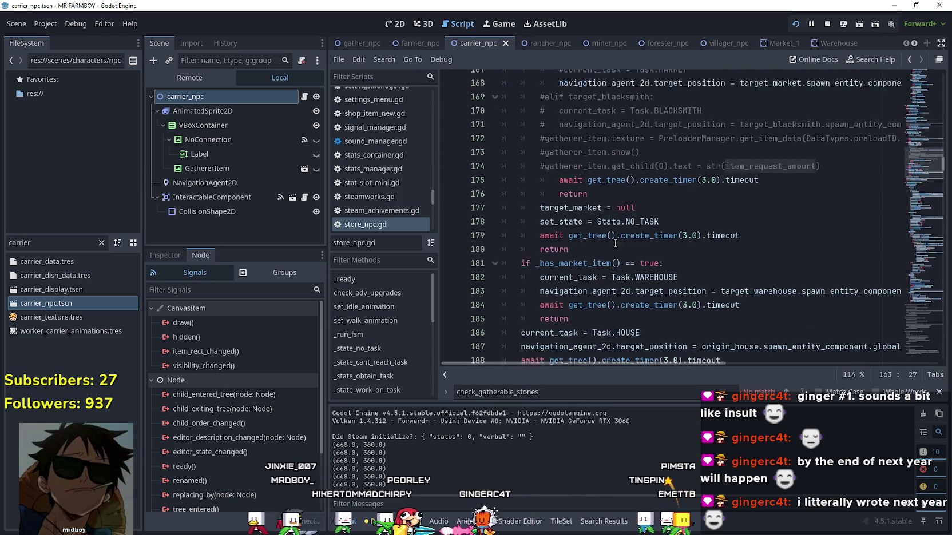
Paste the upKeepPaid send-home block under the _state_obtain_task header and save store_npc.gd.
{"action": "left_click", "coordinate": [674, 170]}
{"action": "key", "text": "Return"}
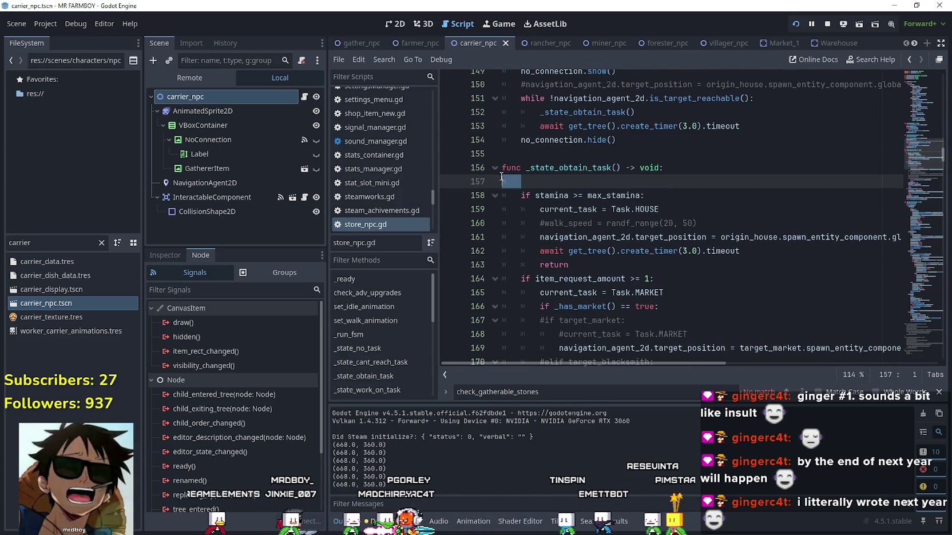
{"action": "key", "text": "ctrl+v"}
{"action": "key", "text": "ctrl+s"}
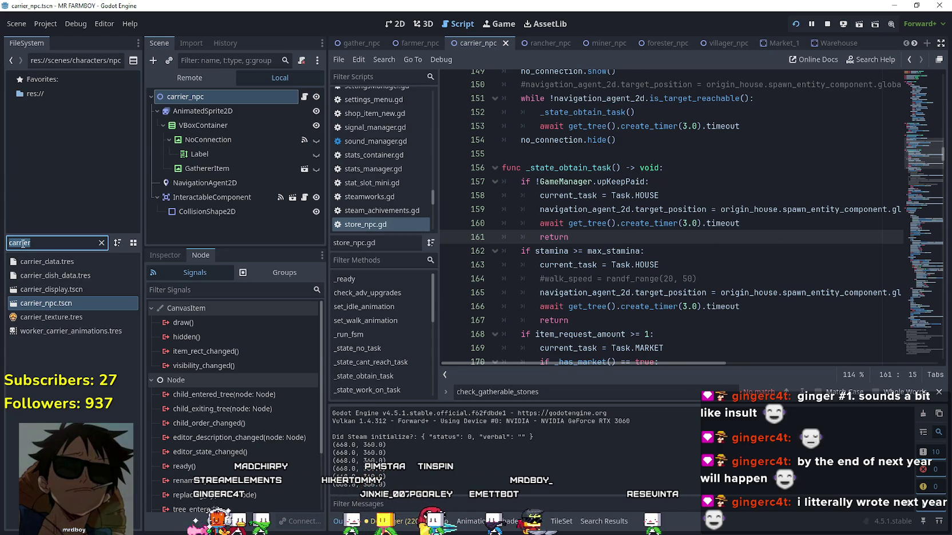
Paste the upKeepPaid send-home check after line 338 in rancher_npc.gd's _state_obtain_task and save.
{"action": "type", "text": "rancher"}
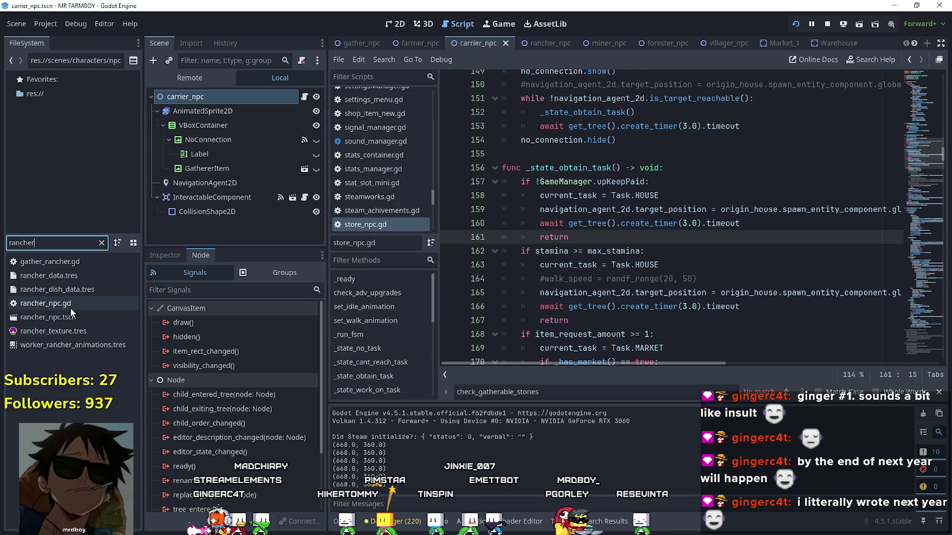
{"action": "double_click", "coordinate": [72, 317]}
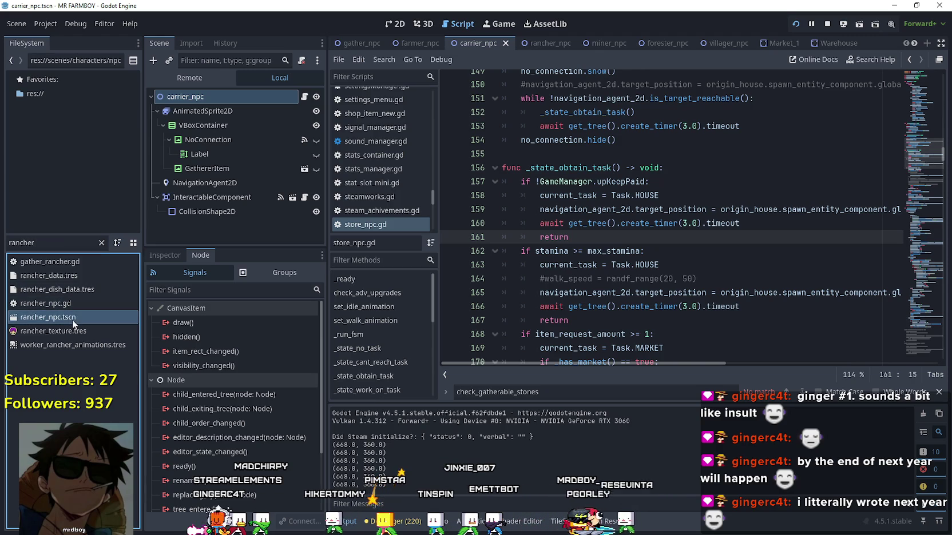
{"action": "left_click", "coordinate": [305, 96]}
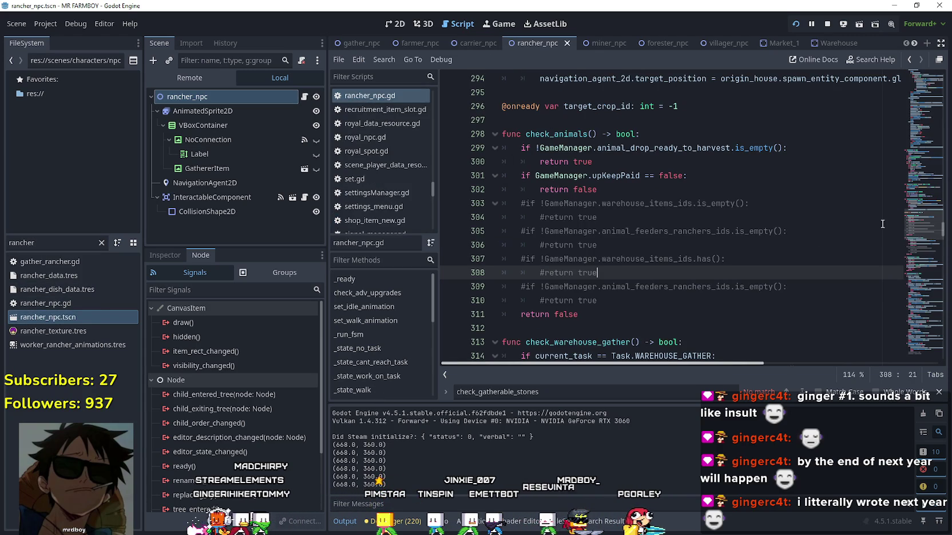
{"action": "left_click_drag", "start_coordinate": [921, 224], "coordinate": [921, 250]}
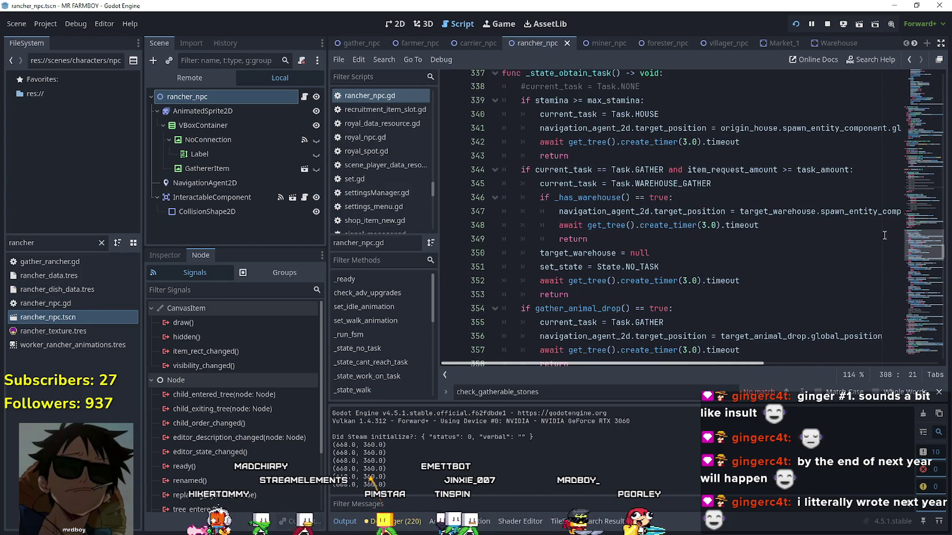
{"action": "left_click", "coordinate": [661, 87]}
{"action": "key", "text": "Return"}
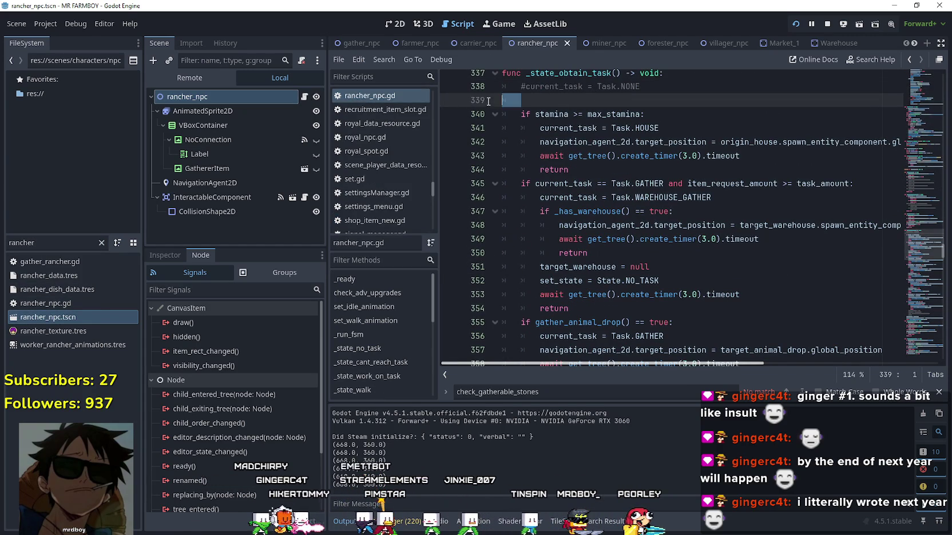
{"action": "key", "text": "ctrl+v"}
{"action": "key", "text": "ctrl+s"}
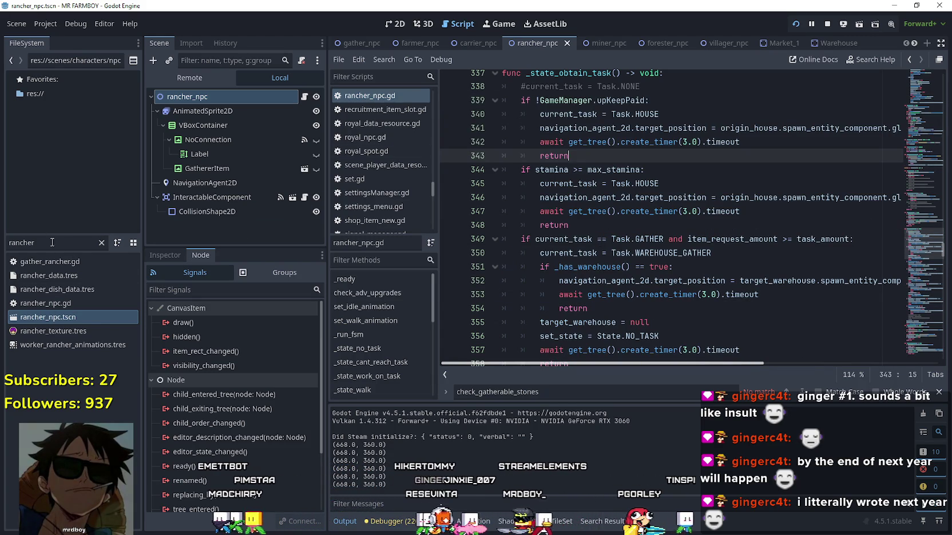
{"action": "double_click", "coordinate": [6, 241]}
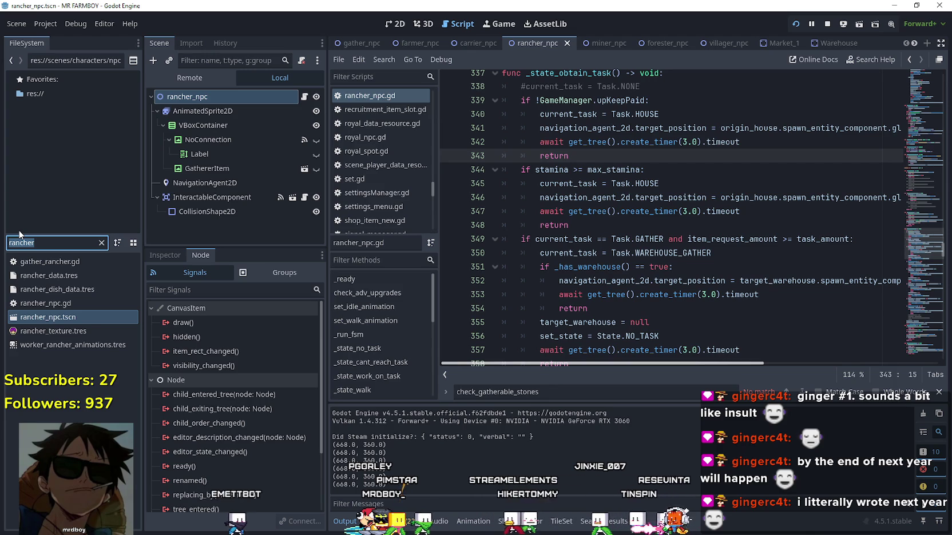
Open forester_npc.gd and paste the upKeepPaid check below the _state_obtain_task header, then save.
{"action": "type", "text": "forester"}
{"action": "double_click", "coordinate": [48, 303]}
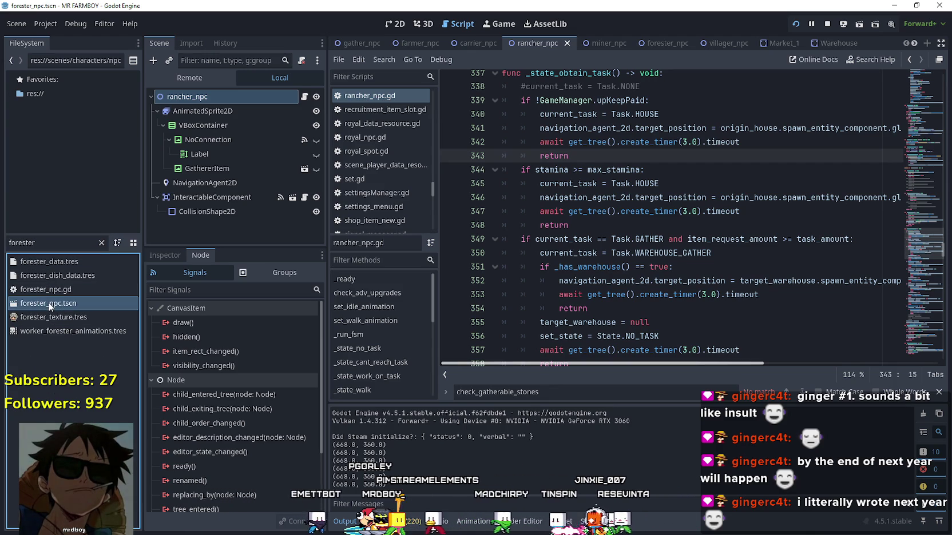
{"action": "left_click", "coordinate": [303, 98]}
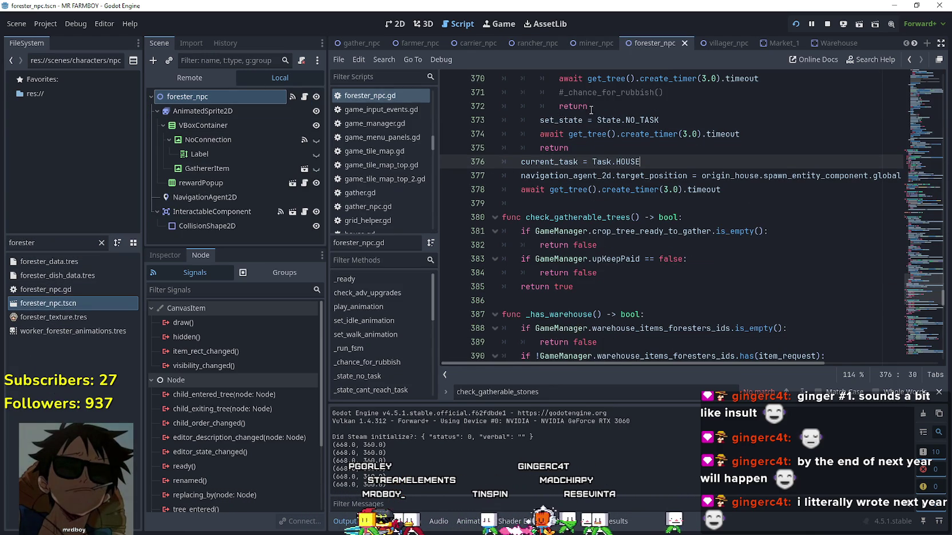
{"action": "scroll", "coordinate": [600, 92], "scroll_direction": "up", "scroll_amount": 10}
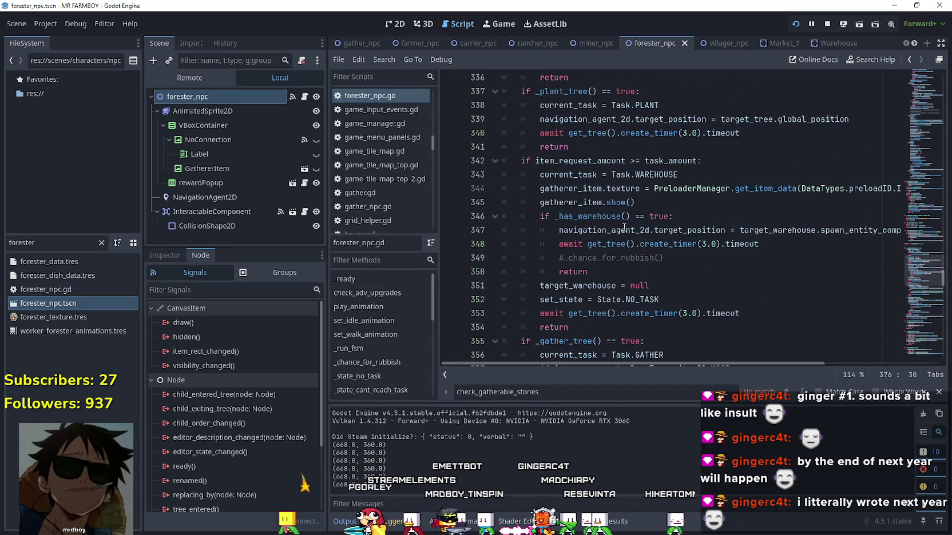
{"action": "mouse_move", "coordinate": [921, 268]}
{"action": "left_mouse_down"}
{"action": "mouse_move", "coordinate": [925, 143]}
{"action": "mouse_move", "coordinate": [924, 274]}
{"action": "mouse_move", "coordinate": [926, 265]}
{"action": "left_mouse_up"}
{"action": "scroll", "coordinate": [657, 161], "scroll_direction": "up", "scroll_amount": 1}
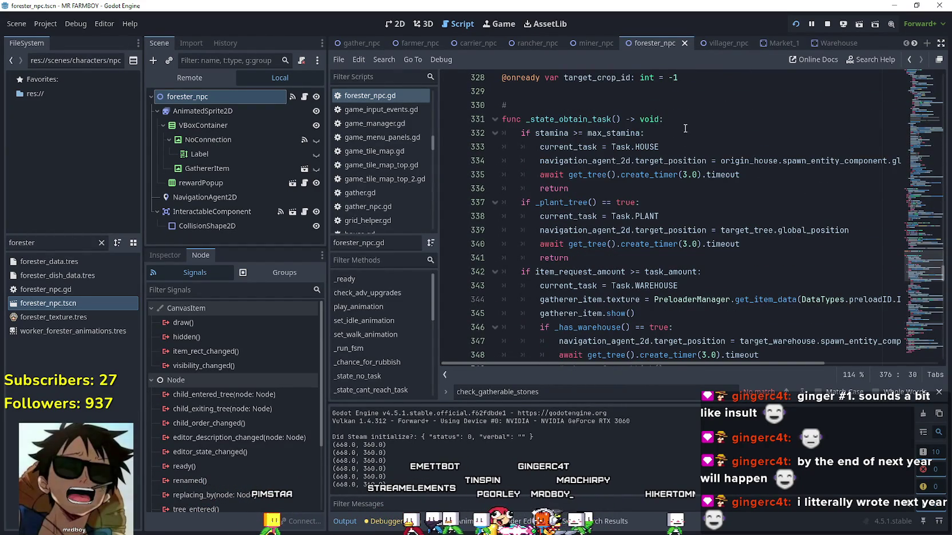
{"action": "left_click", "coordinate": [518, 133]}
{"action": "key", "text": "Return"}
{"action": "key", "text": "ctrl+v"}
{"action": "key", "text": "ctrl+s"}
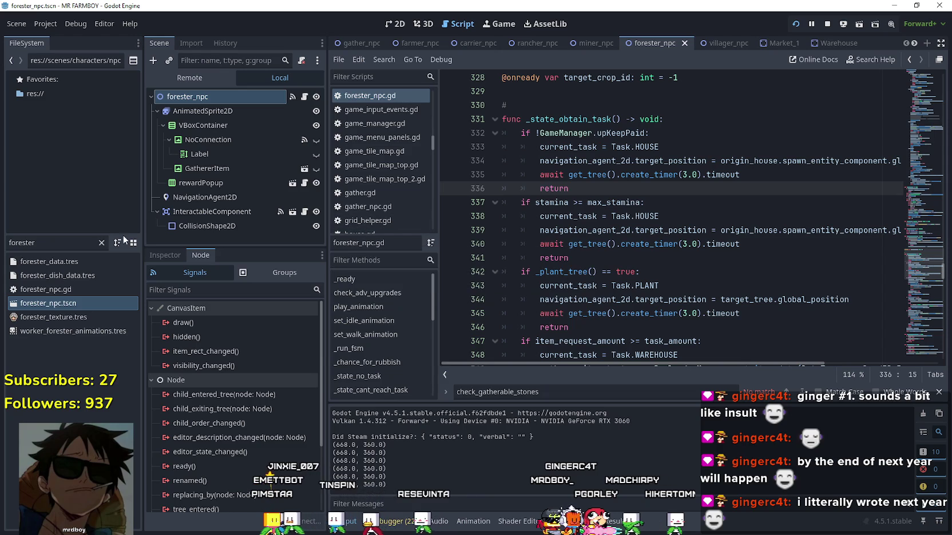
{"action": "left_click", "coordinate": [73, 239]}
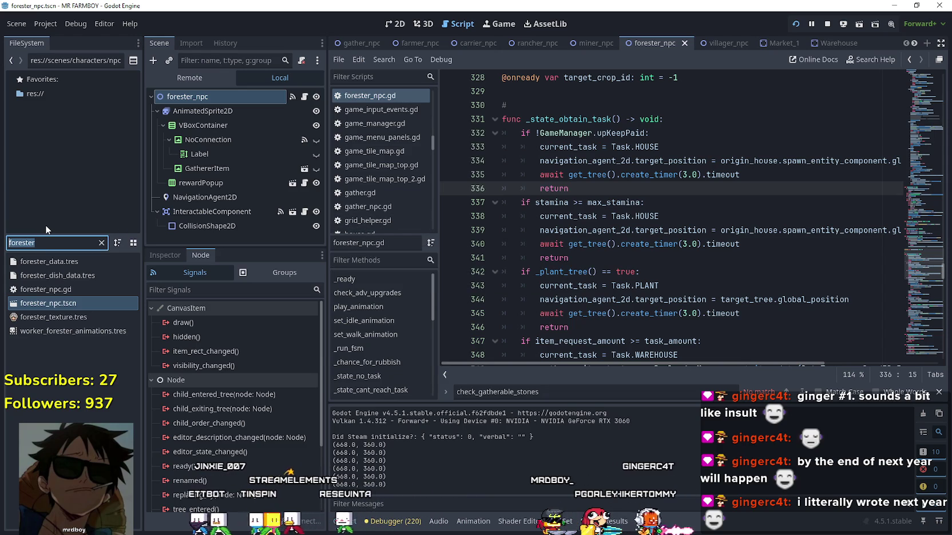
Paste the upKeepPaid check after line 292 in miner_npc.gd's _state_obtain_task and save.
{"action": "type", "text": "miner"}
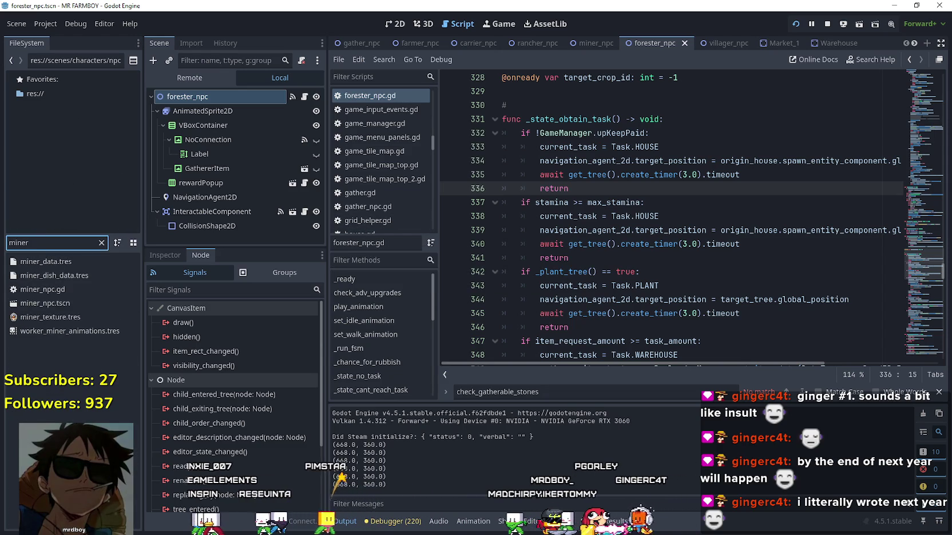
{"action": "double_click", "coordinate": [68, 303]}
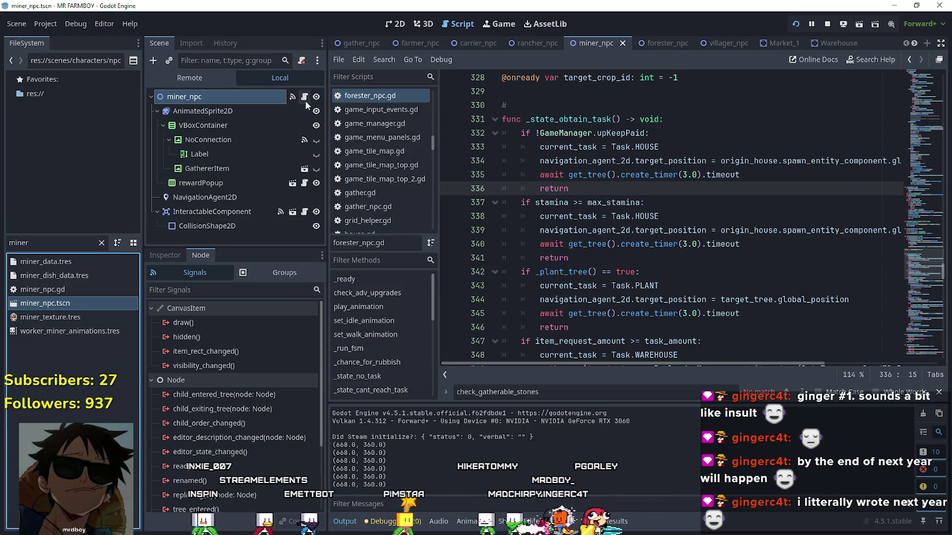
{"action": "left_click", "coordinate": [304, 97]}
{"action": "mouse_move", "coordinate": [909, 295]}
{"action": "left_mouse_down"}
{"action": "mouse_move", "coordinate": [913, 287]}
{"action": "mouse_move", "coordinate": [916, 315]}
{"action": "mouse_move", "coordinate": [907, 218]}
{"action": "mouse_move", "coordinate": [907, 229]}
{"action": "left_mouse_up"}
{"action": "left_click", "coordinate": [686, 140]}
{"action": "key", "text": "Return"}
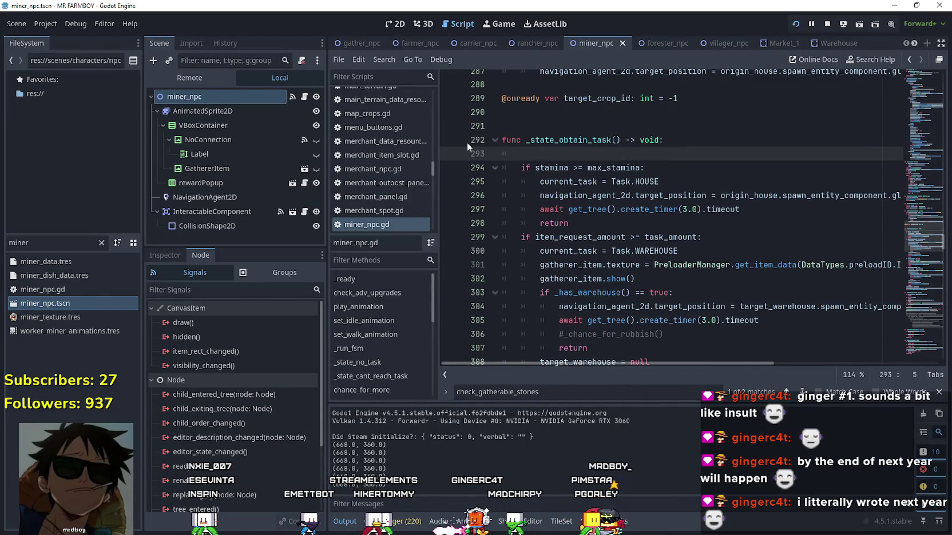
{"action": "key", "text": "ctrl+v"}
{"action": "key", "text": "ctrl+s"}
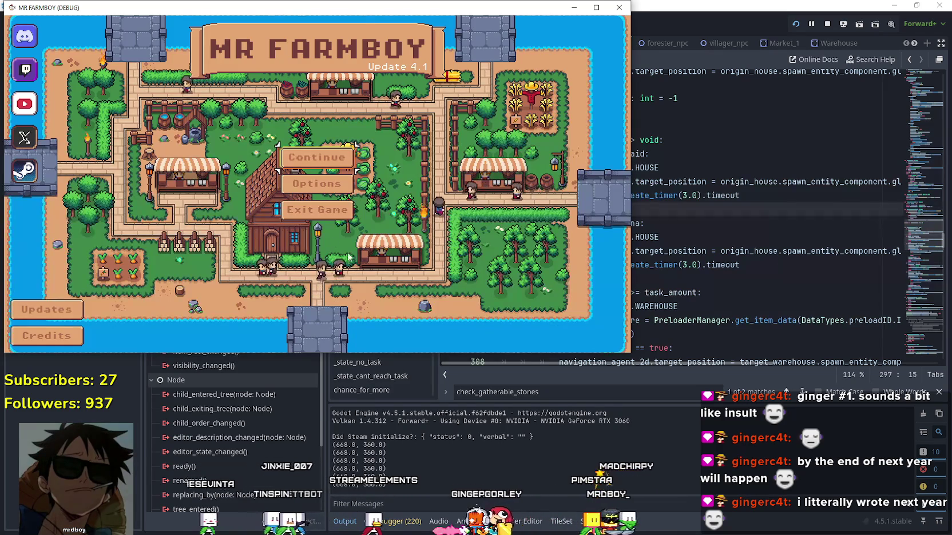
{"action": "left_click", "coordinate": [317, 210]}
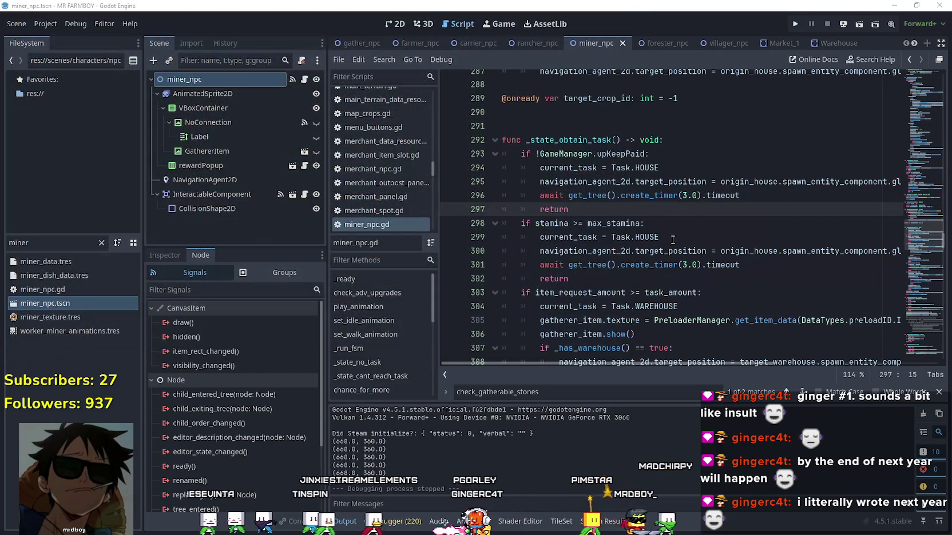
Relaunch the project and bring up the Select Save Game list.
{"action": "left_click", "coordinate": [796, 24]}
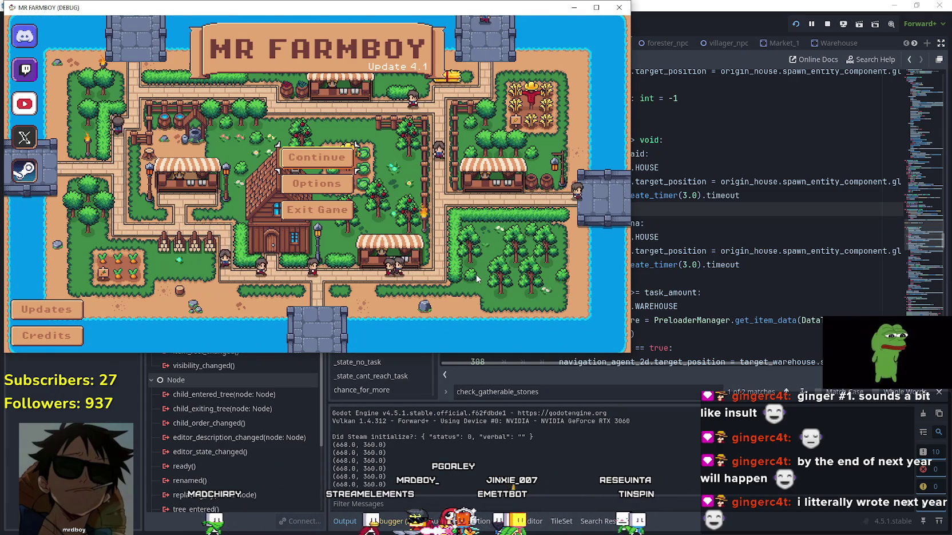
{"action": "left_click", "coordinate": [316, 157]}
Load Save 1 from the save list and maximize the game window.
{"action": "scroll", "coordinate": [363, 227], "scroll_direction": "down", "scroll_amount": 3}
{"action": "scroll", "coordinate": [363, 227], "scroll_direction": "up", "scroll_amount": 1}
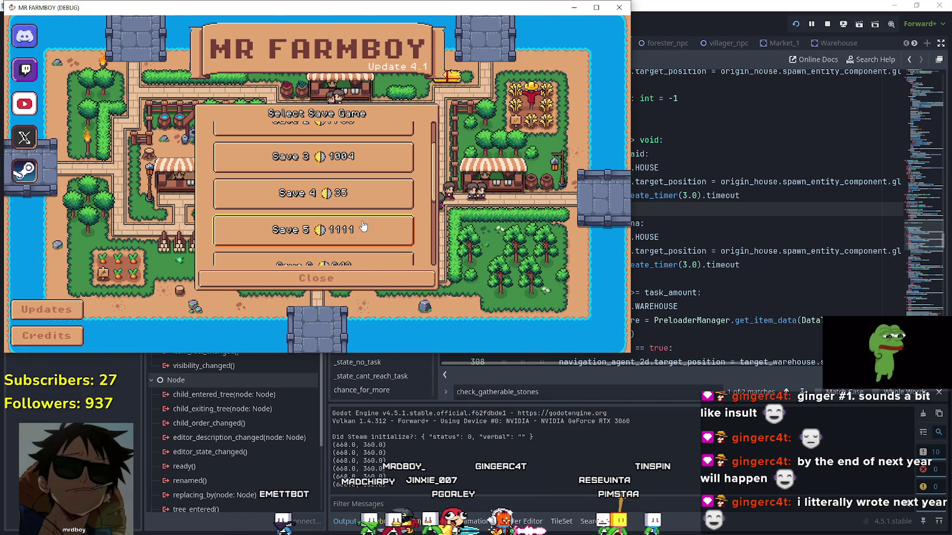
{"action": "scroll", "coordinate": [353, 196], "scroll_direction": "up", "scroll_amount": 1}
{"action": "scroll", "coordinate": [354, 194], "scroll_direction": "up", "scroll_amount": 1}
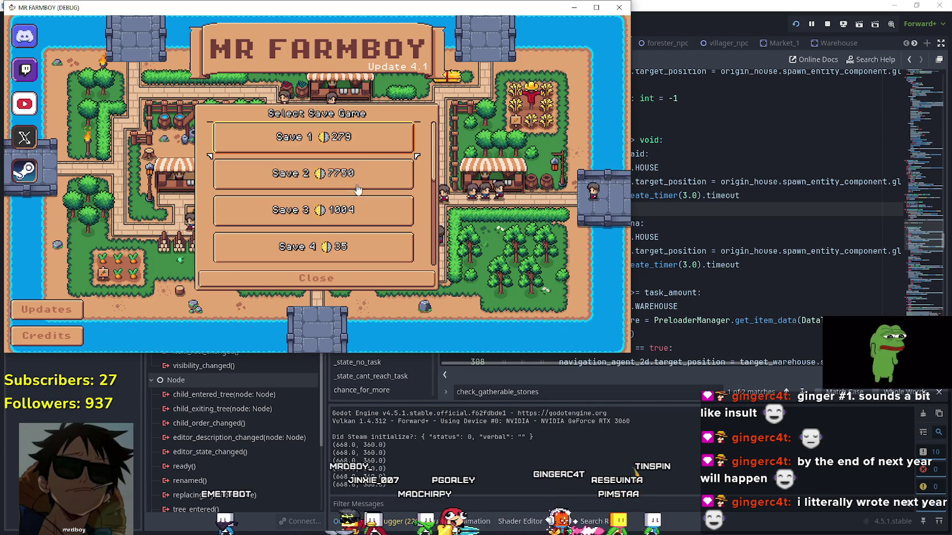
{"action": "left_click", "coordinate": [360, 151]}
{"action": "left_click", "coordinate": [279, 148]}
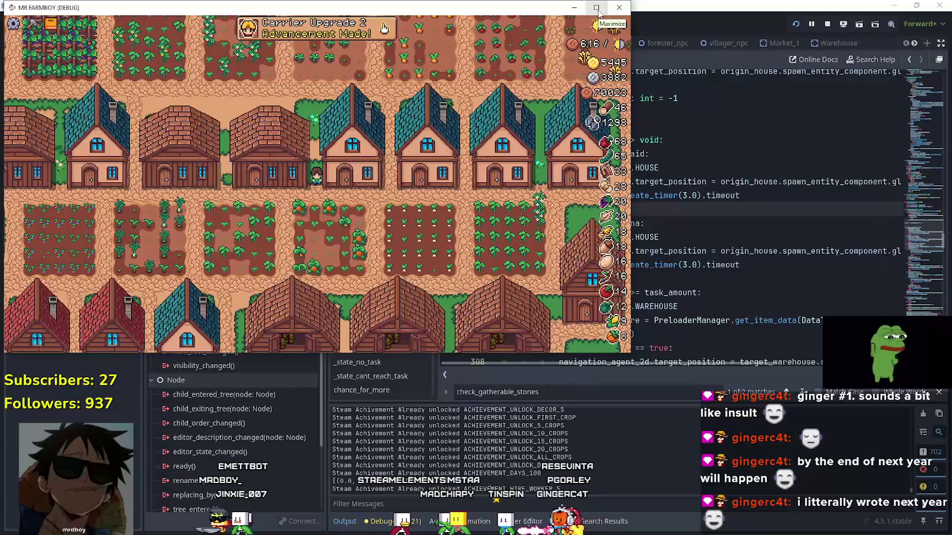
{"action": "left_click", "coordinate": [597, 7]}
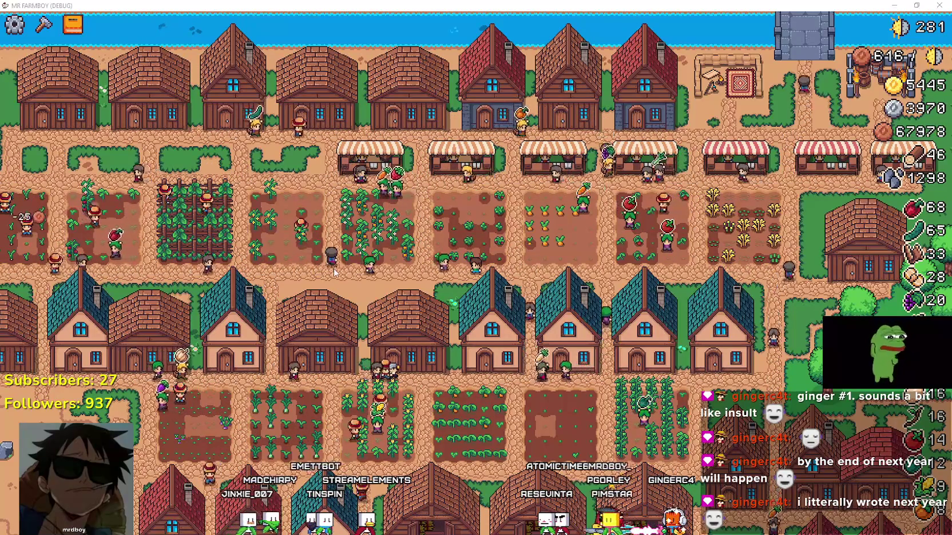
Switch from the running game back to the Godot editor showing miner_npc.gd.
{"action": "key", "text": "alt+Tab"}
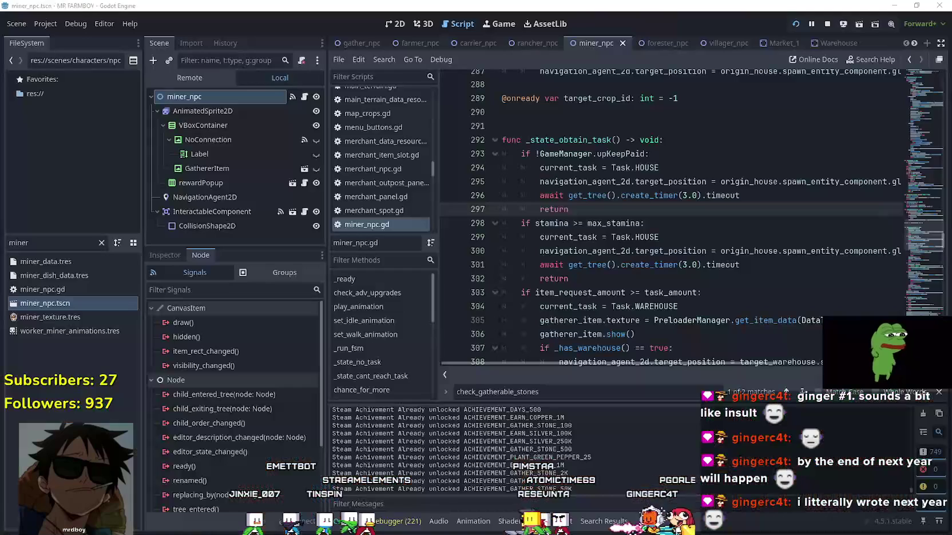
{"action": "type", "text": "farmer"}
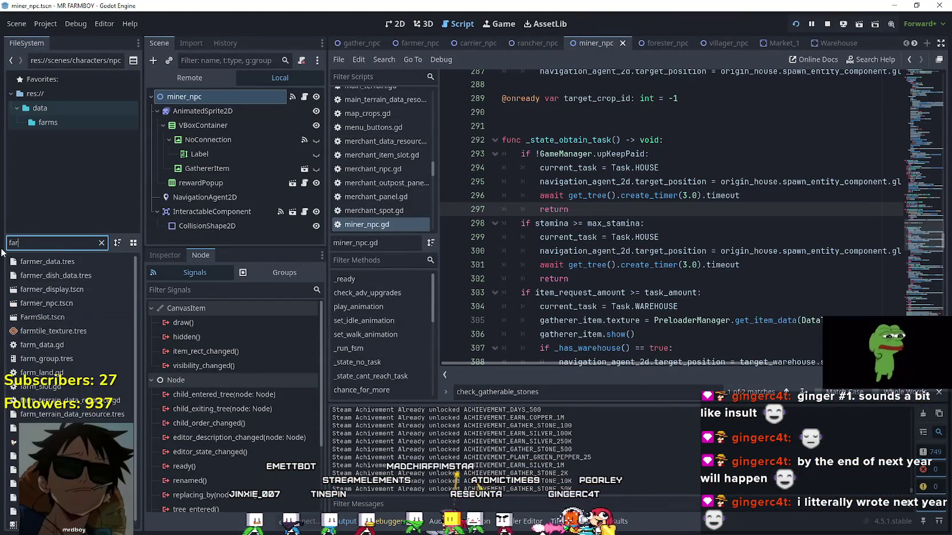
{"action": "double_click", "coordinate": [68, 302]}
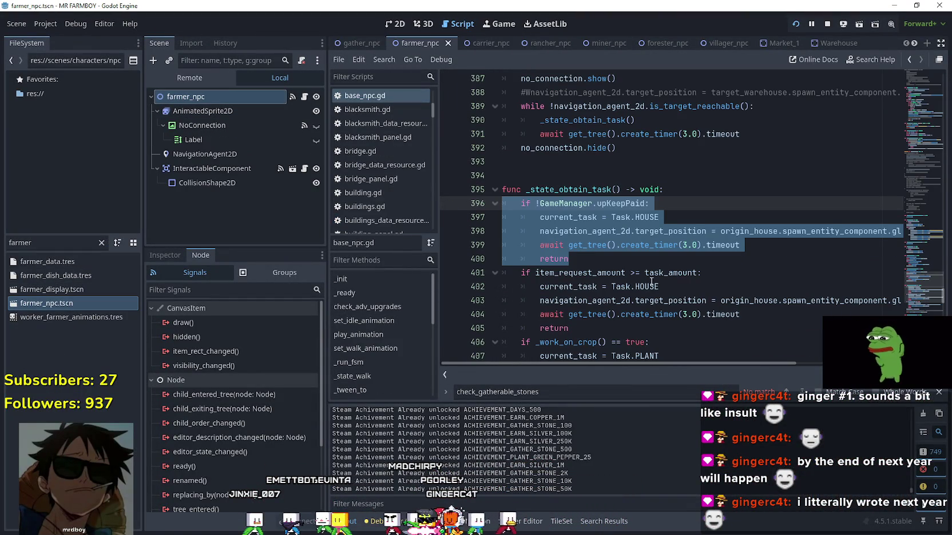
{"action": "left_click_drag", "start_coordinate": [912, 292], "coordinate": [925, 92]}
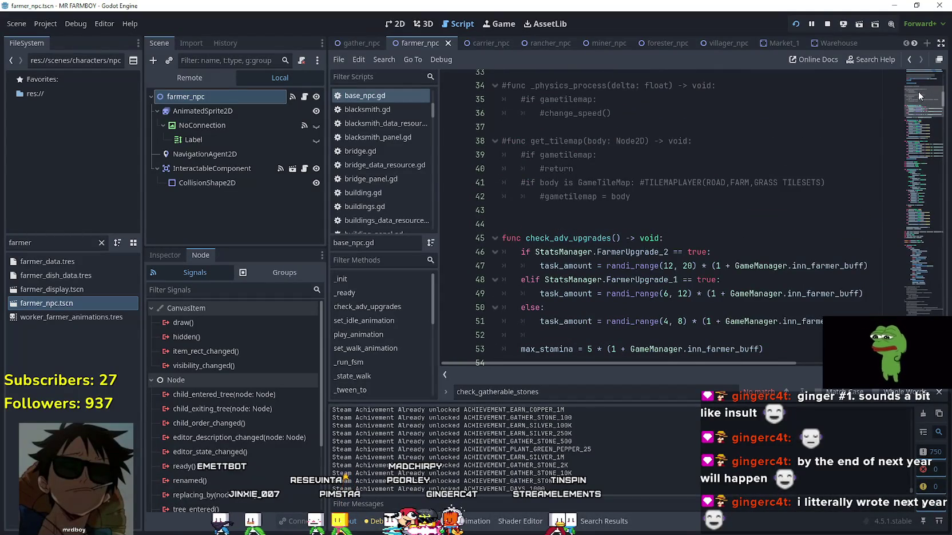
{"action": "scroll", "coordinate": [593, 211], "scroll_direction": "down", "scroll_amount": 2}
{"action": "double_click", "coordinate": [560, 182]}
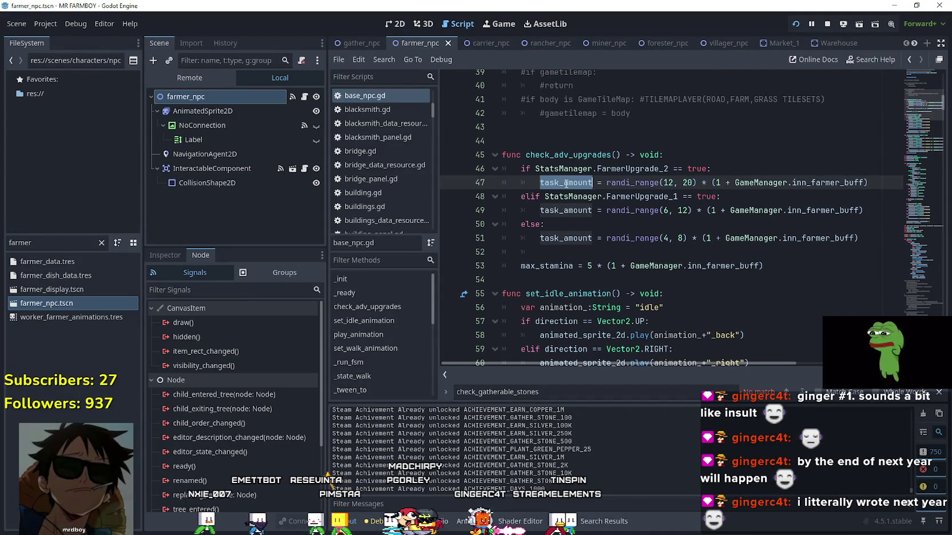
{"action": "mouse_move", "coordinate": [923, 105]}
{"action": "left_mouse_down"}
{"action": "mouse_move", "coordinate": [885, 232]}
{"action": "mouse_move", "coordinate": [883, 316]}
{"action": "mouse_move", "coordinate": [884, 323]}
{"action": "mouse_move", "coordinate": [892, 309]}
{"action": "mouse_move", "coordinate": [892, 318]}
{"action": "left_mouse_up"}
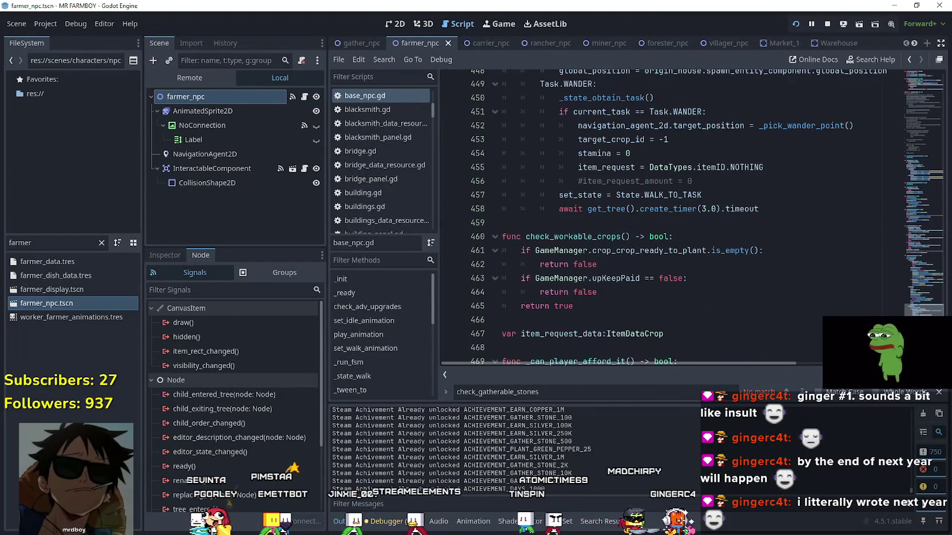
{"action": "left_click", "coordinate": [778, 170]}
{"action": "scroll", "coordinate": [720, 345], "scroll_direction": "up", "scroll_amount": 2}
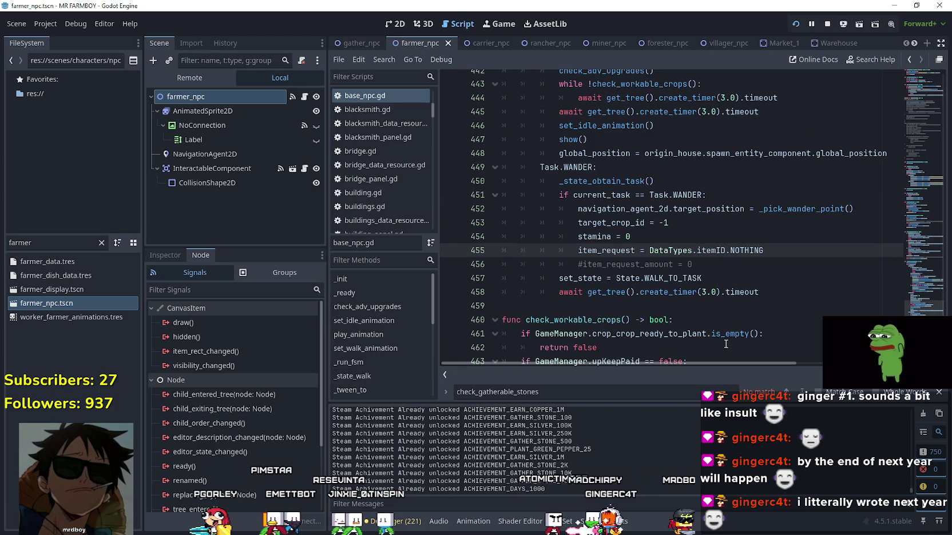
{"action": "left_click", "coordinate": [628, 265]}
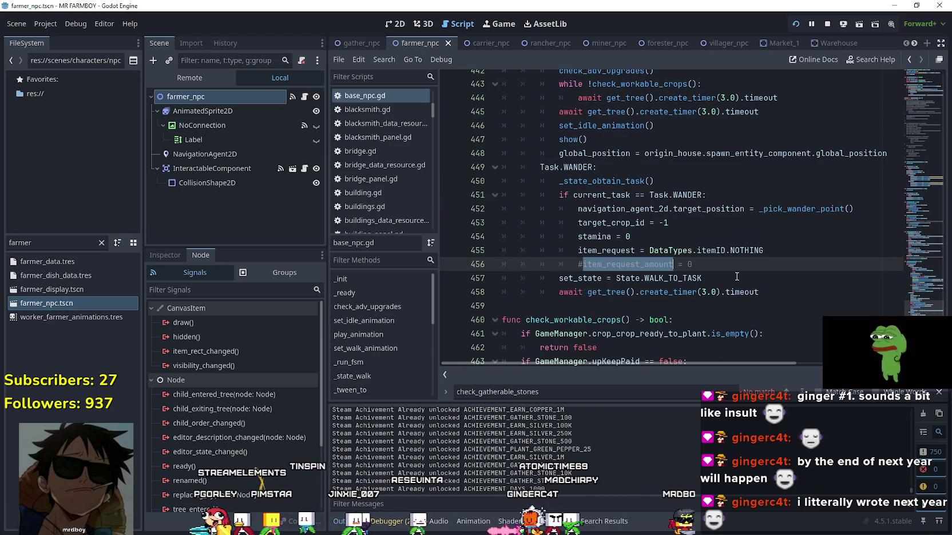
{"action": "left_click", "coordinate": [917, 286]}
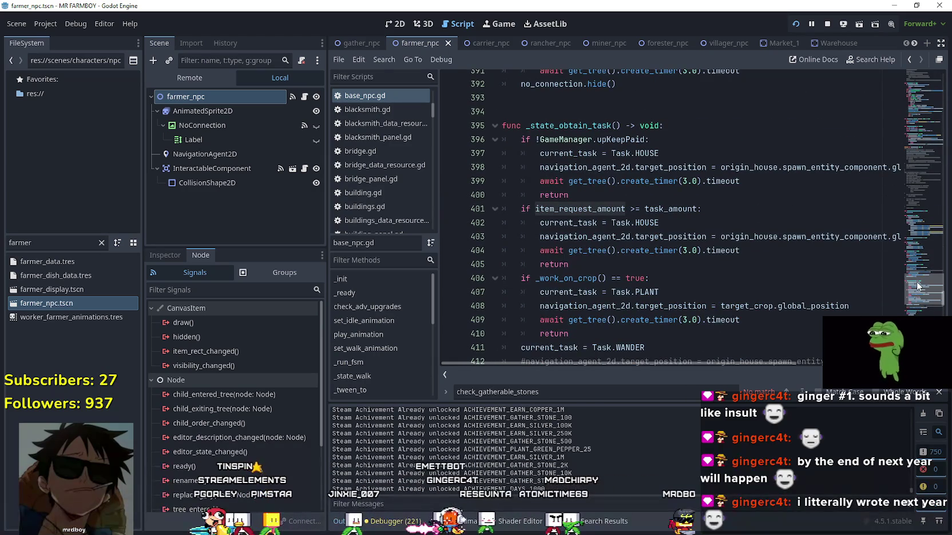
{"action": "double_click", "coordinate": [684, 213]}
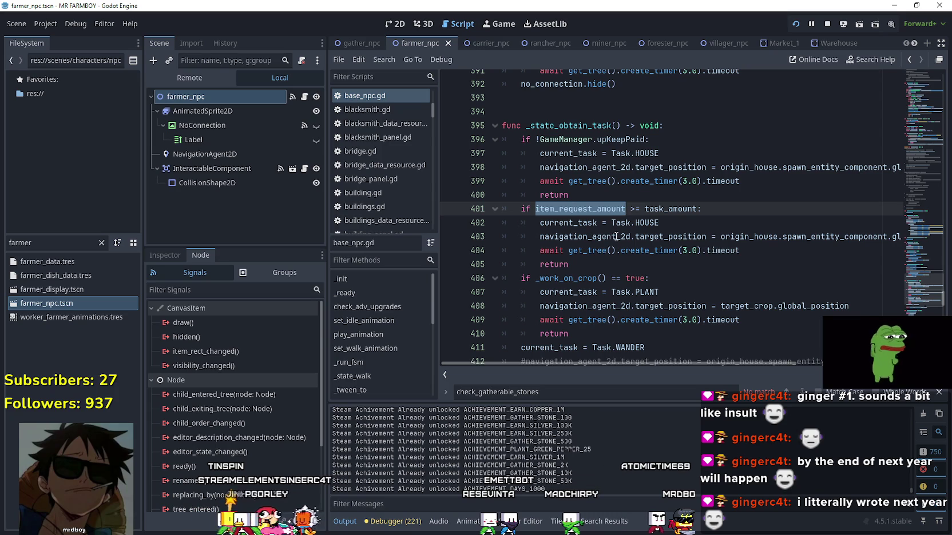
{"action": "scroll", "coordinate": [615, 236], "scroll_direction": "down", "scroll_amount": 2}
{"action": "left_click", "coordinate": [700, 291]}
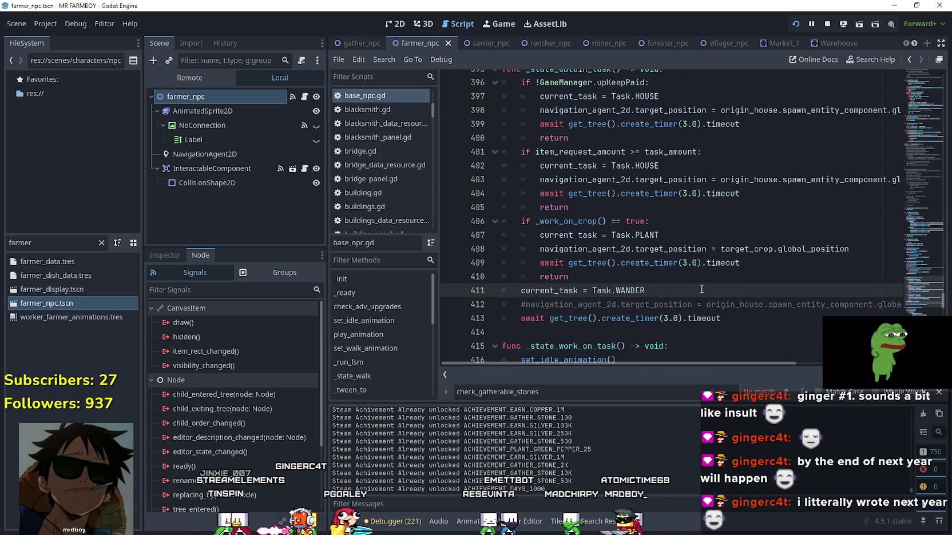
{"action": "scroll", "coordinate": [703, 274], "scroll_direction": "up", "scroll_amount": 5}
{"action": "scroll", "coordinate": [698, 265], "scroll_direction": "down", "scroll_amount": 5}
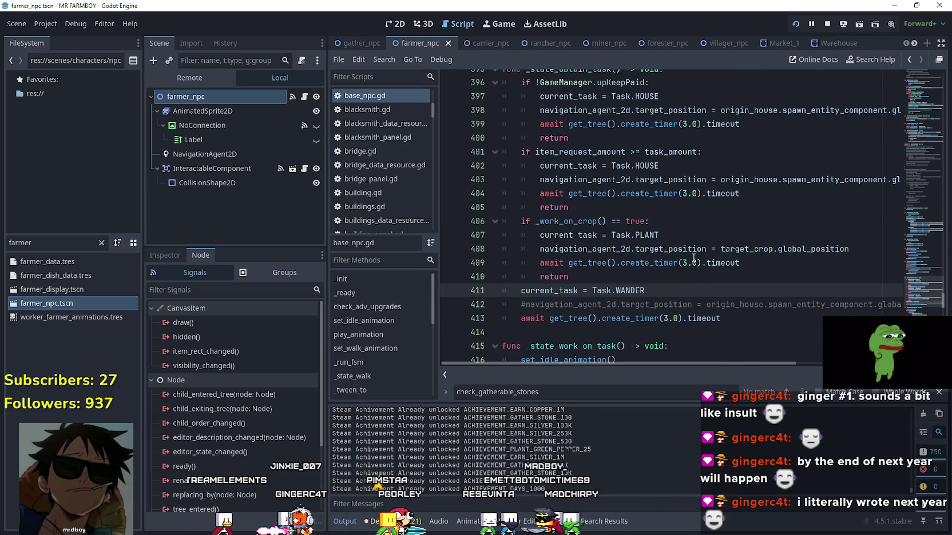
{"action": "scroll", "coordinate": [693, 258], "scroll_direction": "down", "scroll_amount": 4}
{"action": "scroll", "coordinate": [517, 177], "scroll_direction": "up", "scroll_amount": 5}
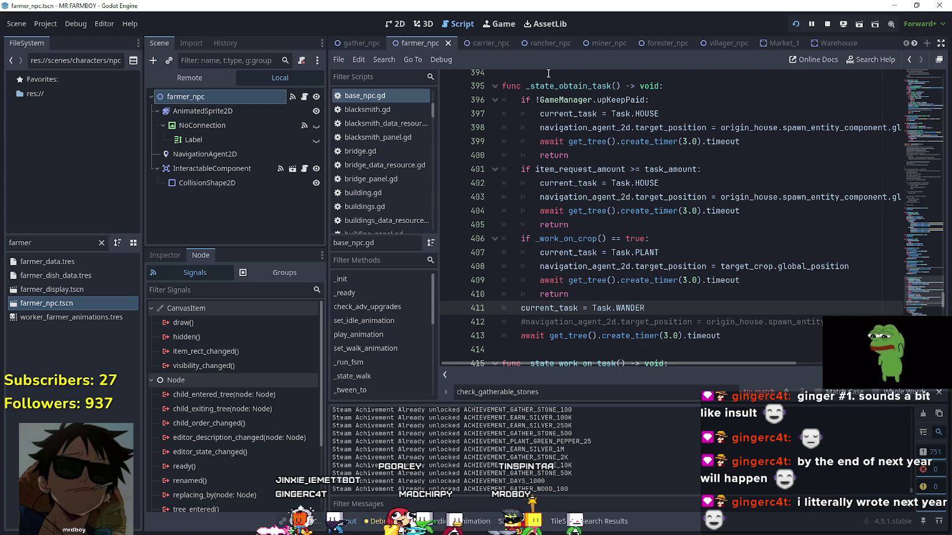
{"action": "scroll", "coordinate": [664, 344], "scroll_direction": "down", "scroll_amount": 10}
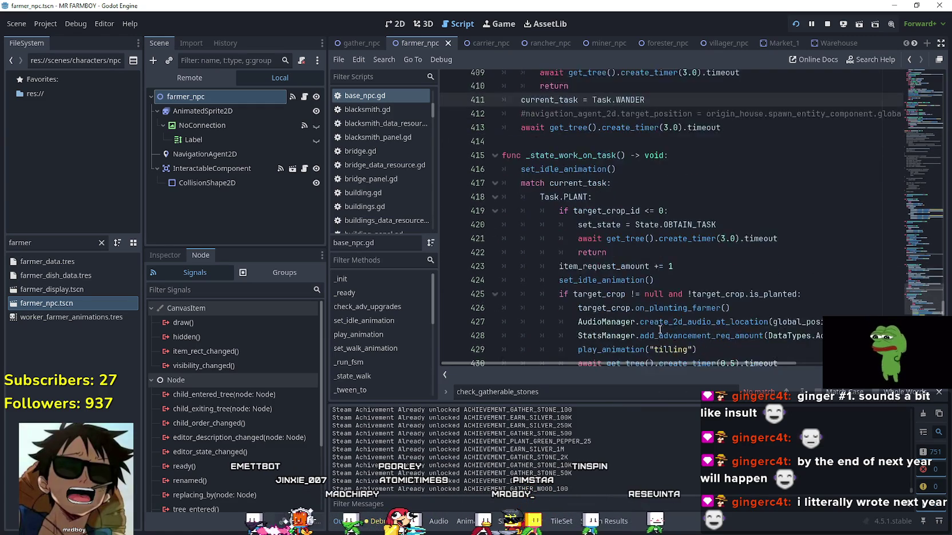
{"action": "scroll", "coordinate": [623, 283], "scroll_direction": "down", "scroll_amount": 6}
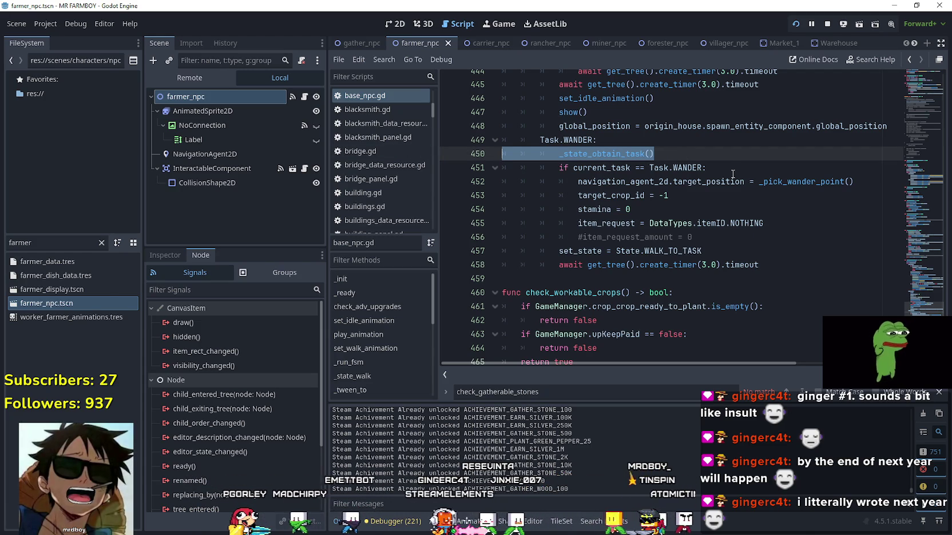
Comment out the target_crop_id and stamina resets in the wander branch.
{"action": "left_click", "coordinate": [731, 238]}
{"action": "left_click", "coordinate": [699, 196]}
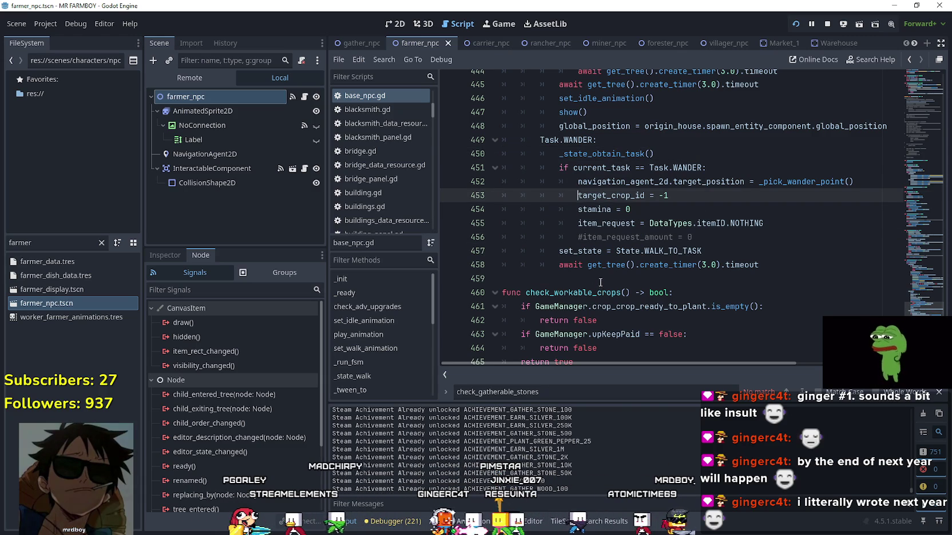
{"action": "key", "text": "Down"}
{"action": "key", "text": "Home"}
{"action": "type", "text": "#"}
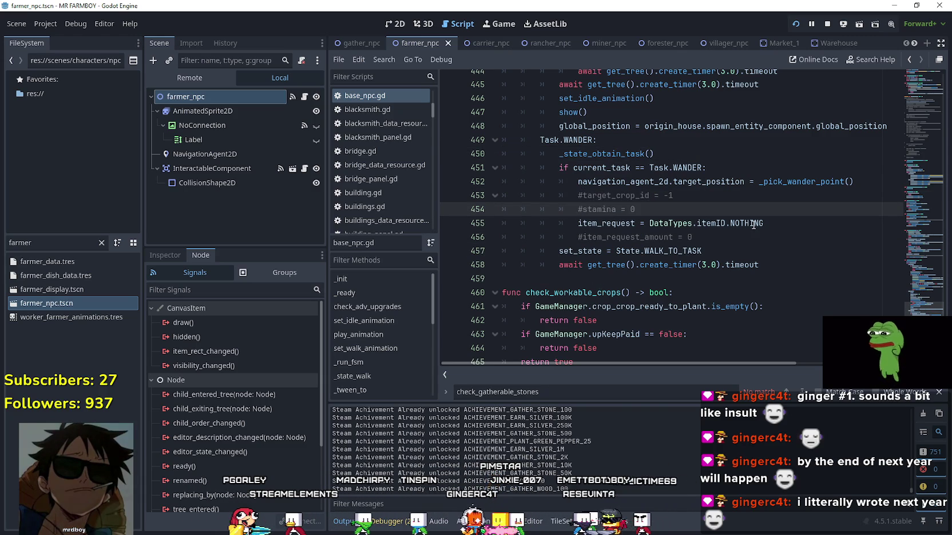
Add 'item_request_amount+=1' below the commented line, save base_npc.gd, and relaunch the game.
{"action": "left_click", "coordinate": [753, 224]}
{"action": "left_click", "coordinate": [760, 241]}
{"action": "key", "text": "Return"}
{"action": "type", "text": "item_request_amount+"}
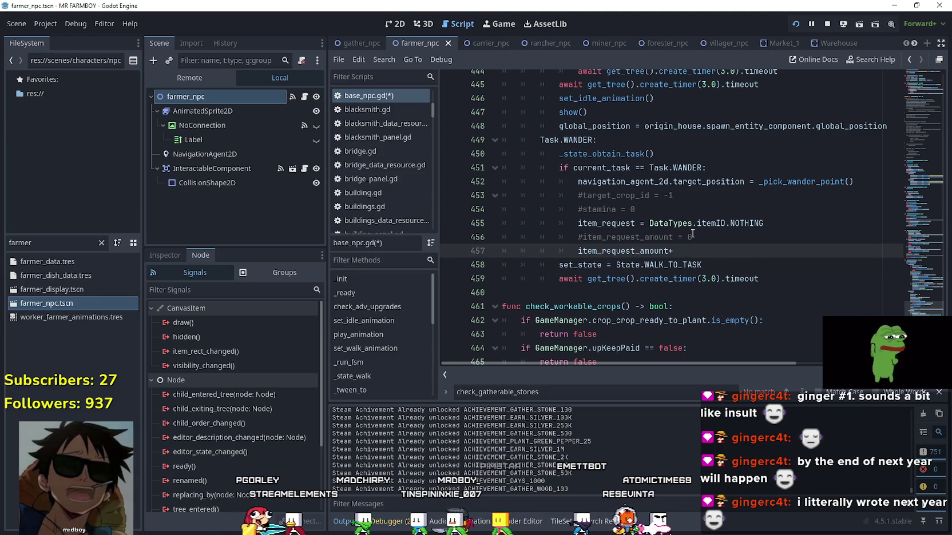
{"action": "type", "text": "=1"}
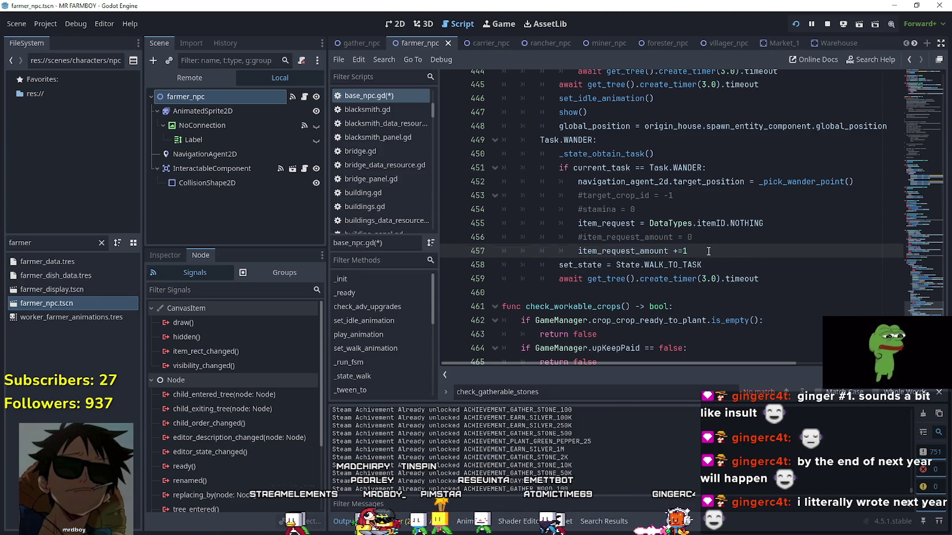
{"action": "key", "text": "ctrl+s"}
{"action": "left_click", "coordinate": [827, 26]}
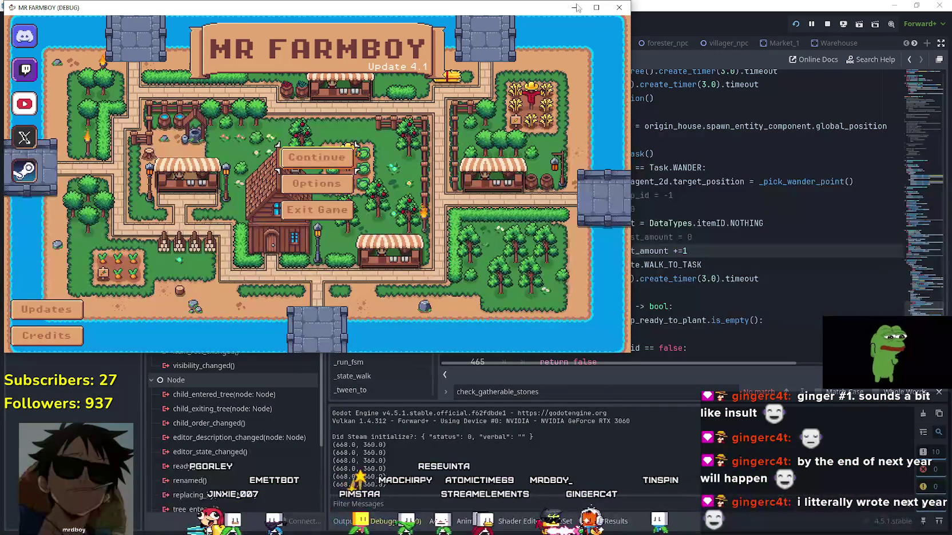
Continue and load Save 1 in the debug game, then maximize its window.
{"action": "left_click", "coordinate": [357, 158]}
{"action": "scroll", "coordinate": [334, 135], "scroll_direction": "down", "scroll_amount": 1}
{"action": "scroll", "coordinate": [334, 135], "scroll_direction": "up", "scroll_amount": 1}
{"action": "left_click", "coordinate": [316, 135]}
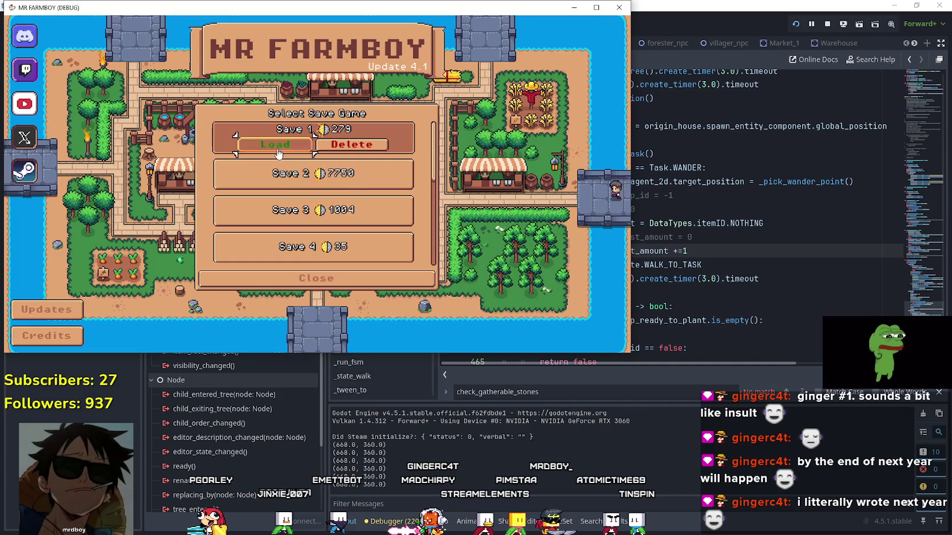
{"action": "left_click", "coordinate": [277, 144]}
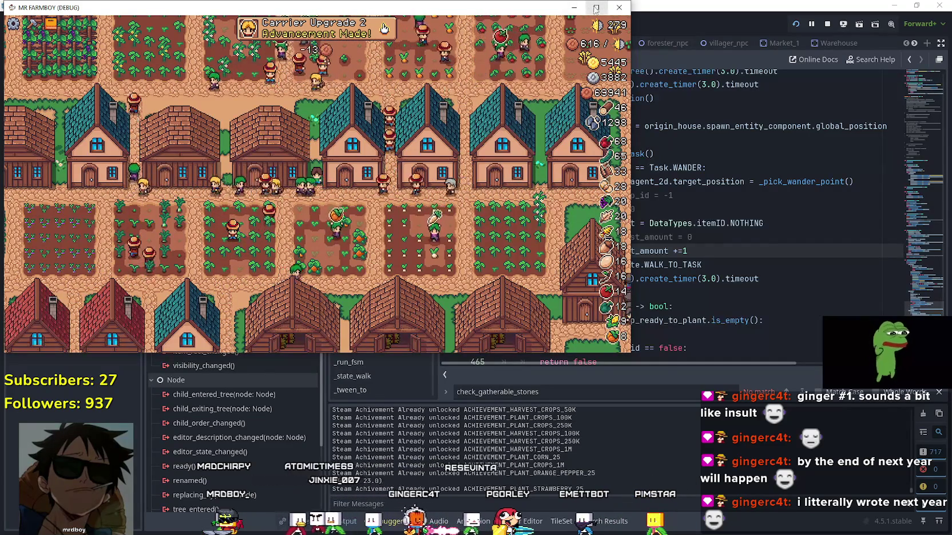
{"action": "left_click", "coordinate": [596, 8]}
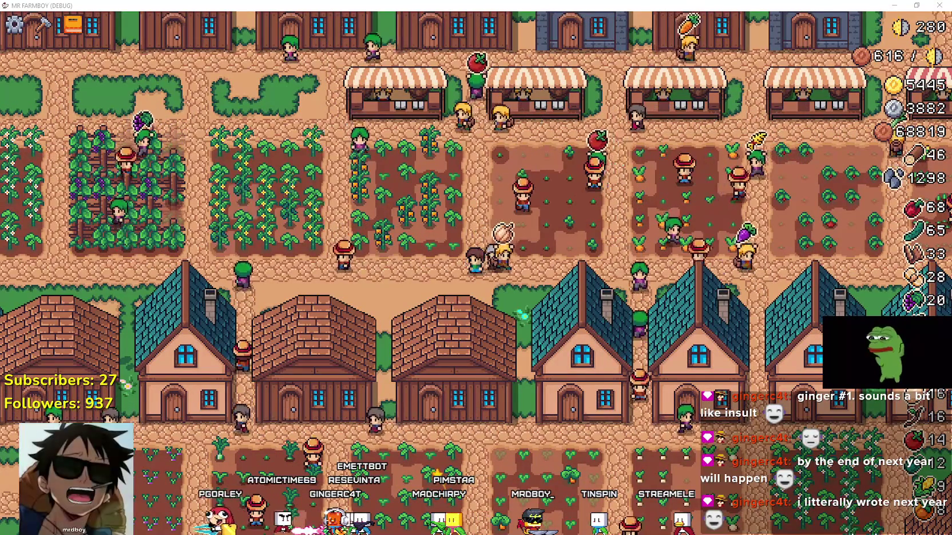
{"action": "key", "text": "alt+Tab"}
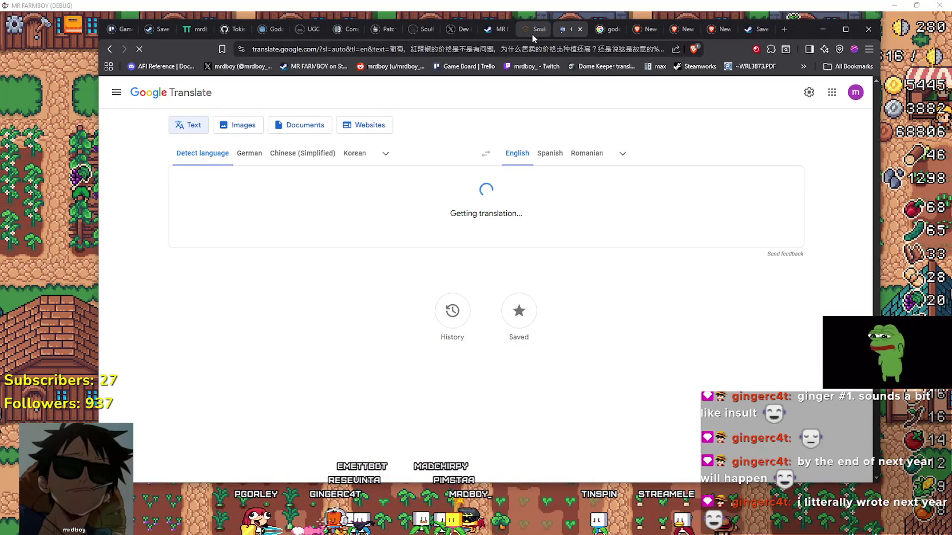
{"action": "left_click", "coordinate": [532, 33]}
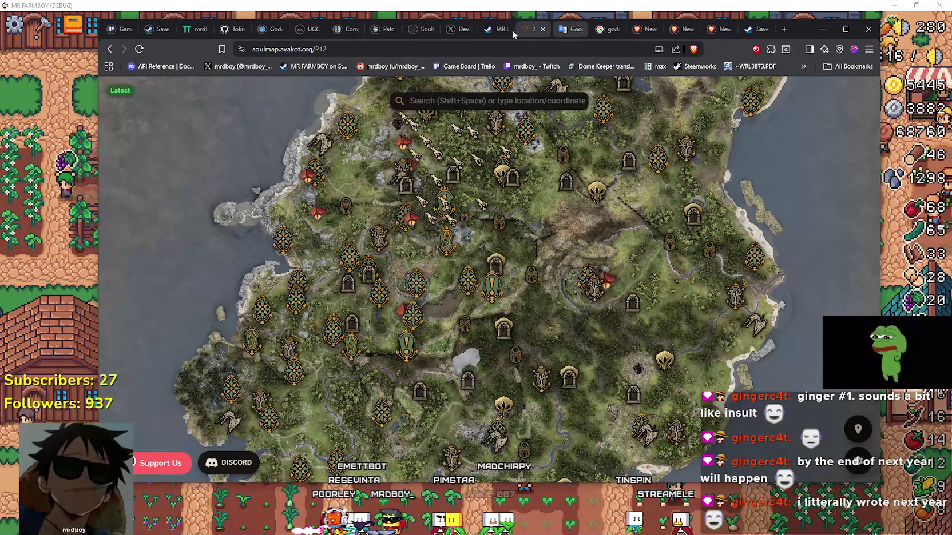
{"action": "left_click", "coordinate": [423, 32]}
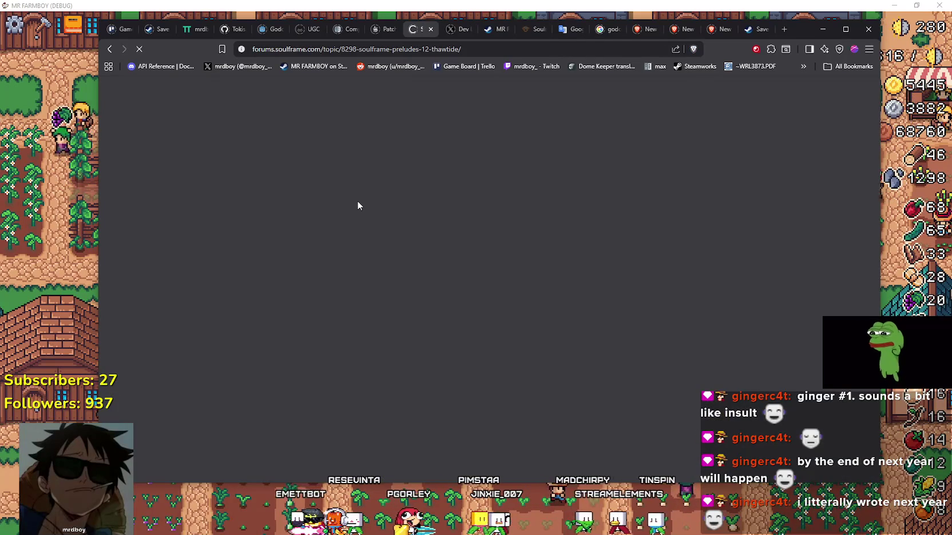
{"action": "scroll", "coordinate": [372, 203], "scroll_direction": "up", "scroll_amount": 6}
{"action": "scroll", "coordinate": [385, 204], "scroll_direction": "up", "scroll_amount": 10}
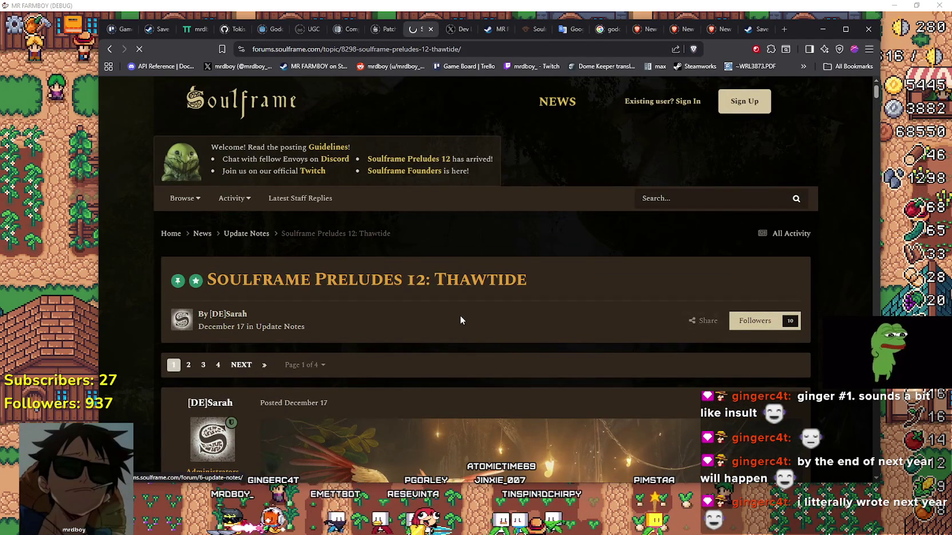
{"action": "scroll", "coordinate": [459, 313], "scroll_direction": "down", "scroll_amount": 4}
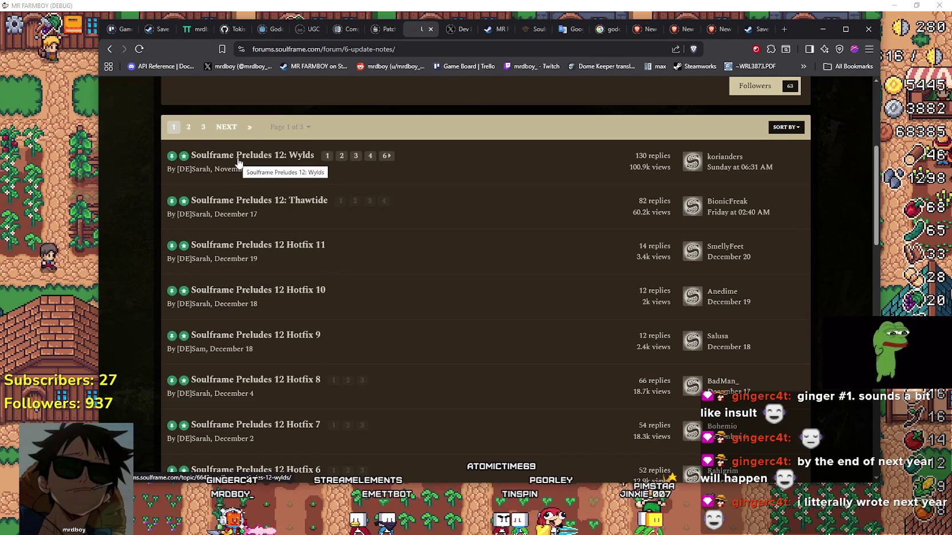
{"action": "key", "text": "alt+Tab"}
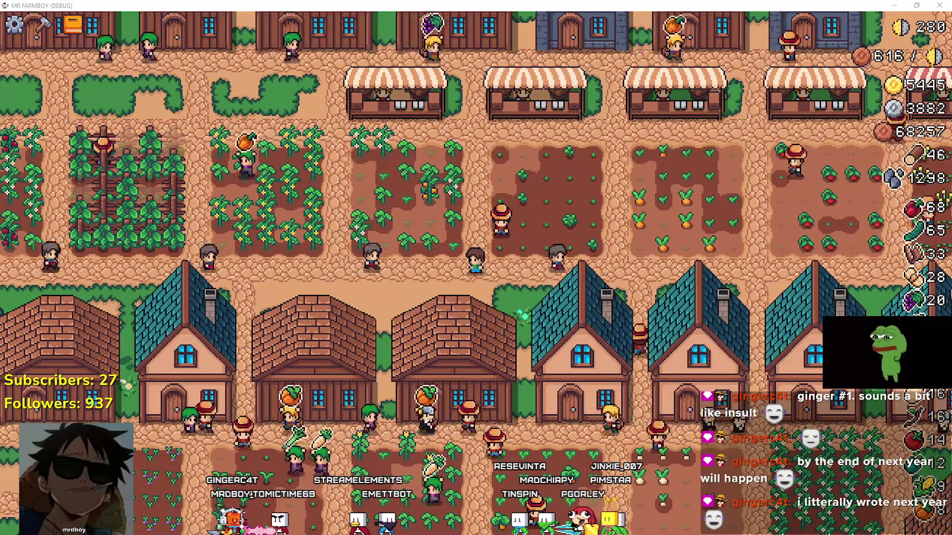
Pan the farm view, pause the game, and quit to the title screen's save list.
{"action": "key", "text": "a"}
{"action": "key", "text": "s"}
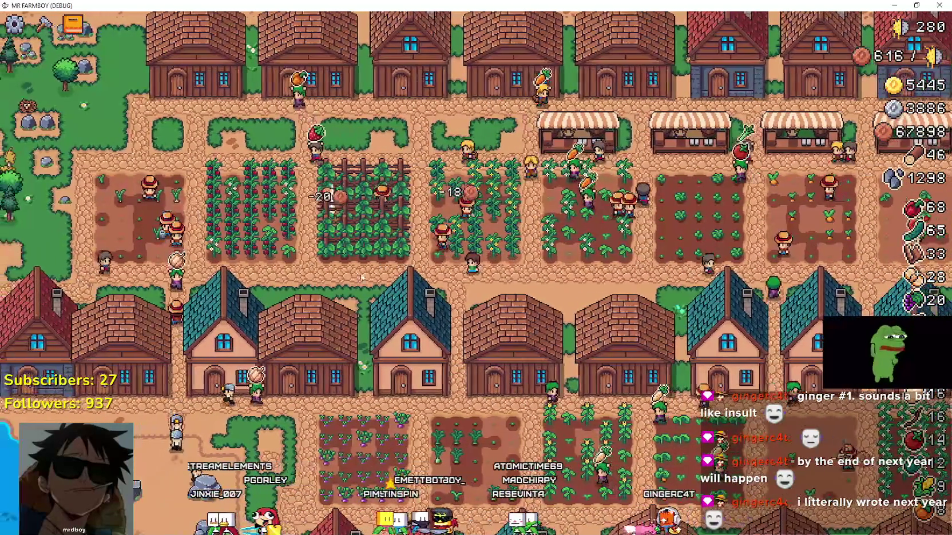
{"action": "key", "text": "Escape"}
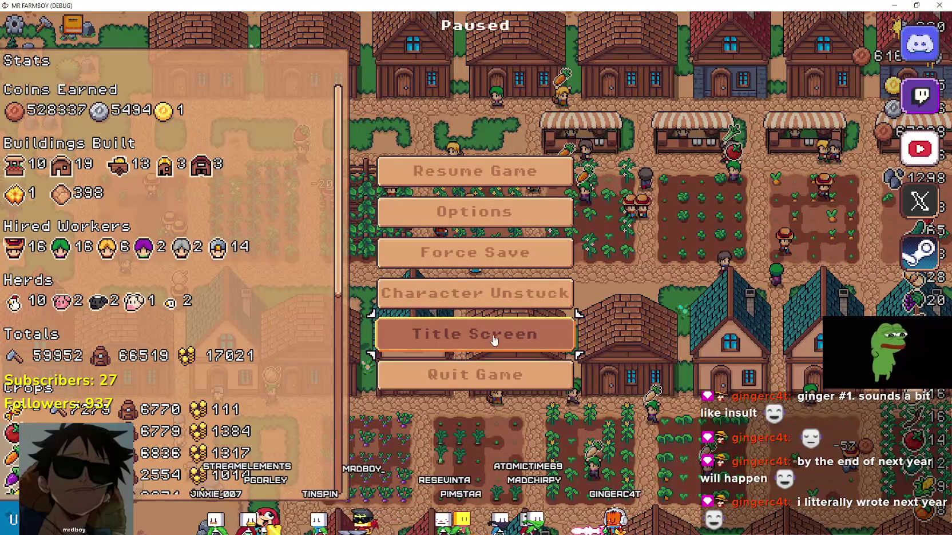
{"action": "key", "text": "Return"}
{"action": "left_click", "coordinate": [476, 232]}
Load the Save 4 farm, pause it, and switch to the Soulframe login screen.
{"action": "scroll", "coordinate": [498, 269], "scroll_direction": "down", "scroll_amount": 4}
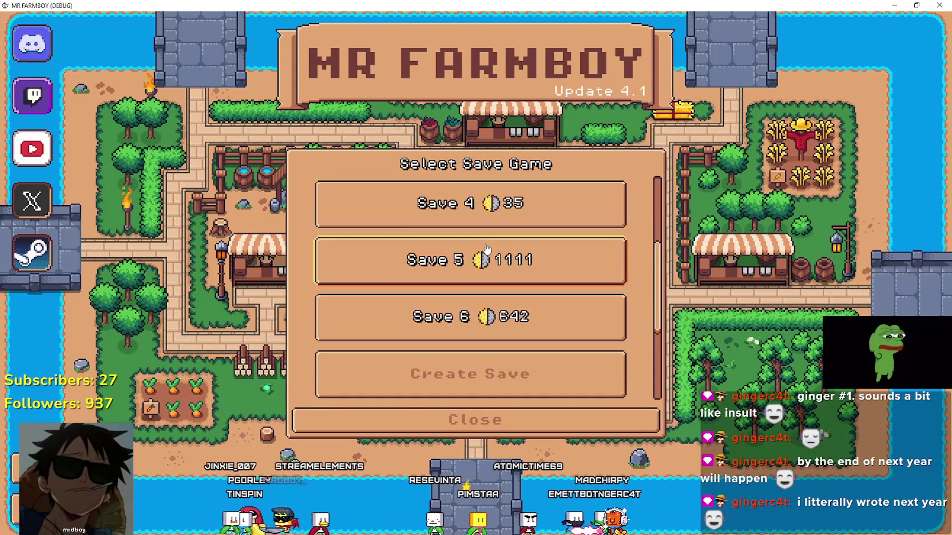
{"action": "scroll", "coordinate": [517, 335], "scroll_direction": "up", "scroll_amount": 3}
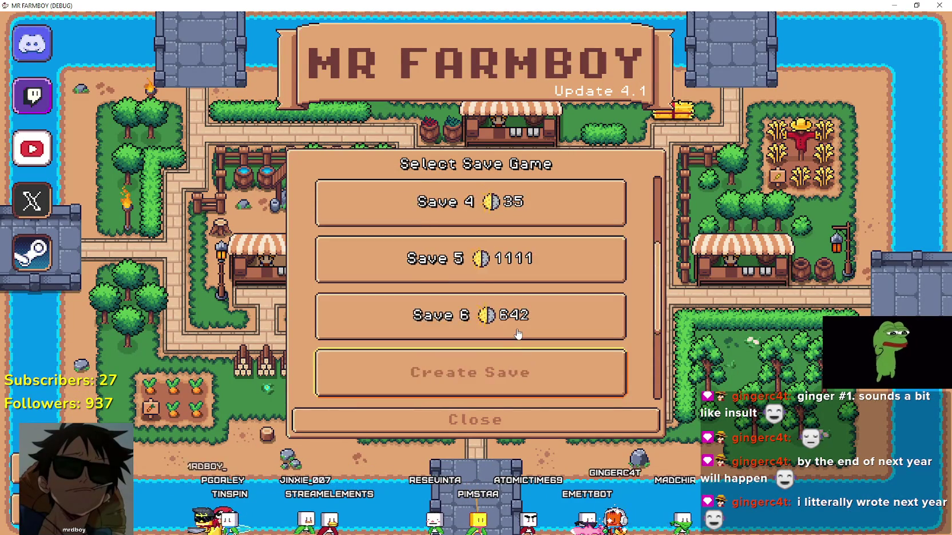
{"action": "left_click", "coordinate": [473, 255]}
{"action": "left_click", "coordinate": [446, 267]}
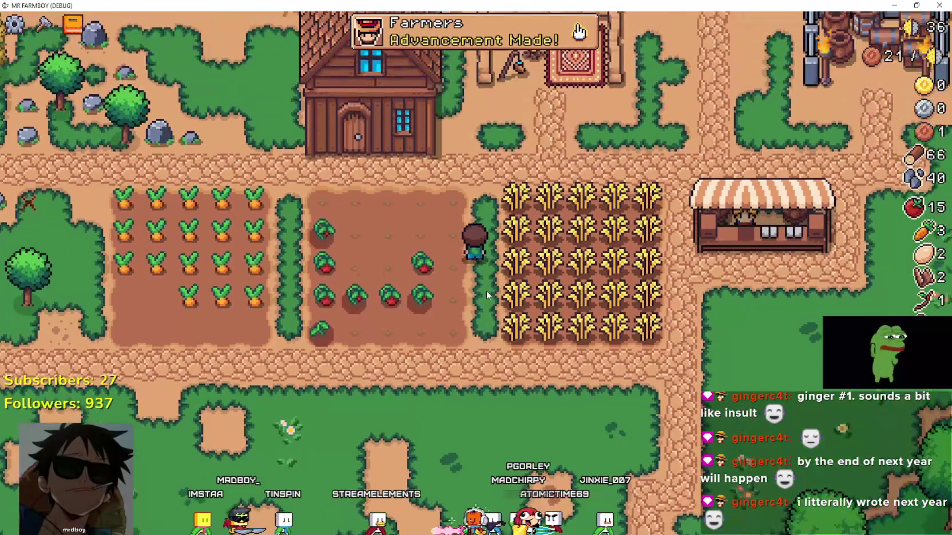
{"action": "key", "text": "Escape"}
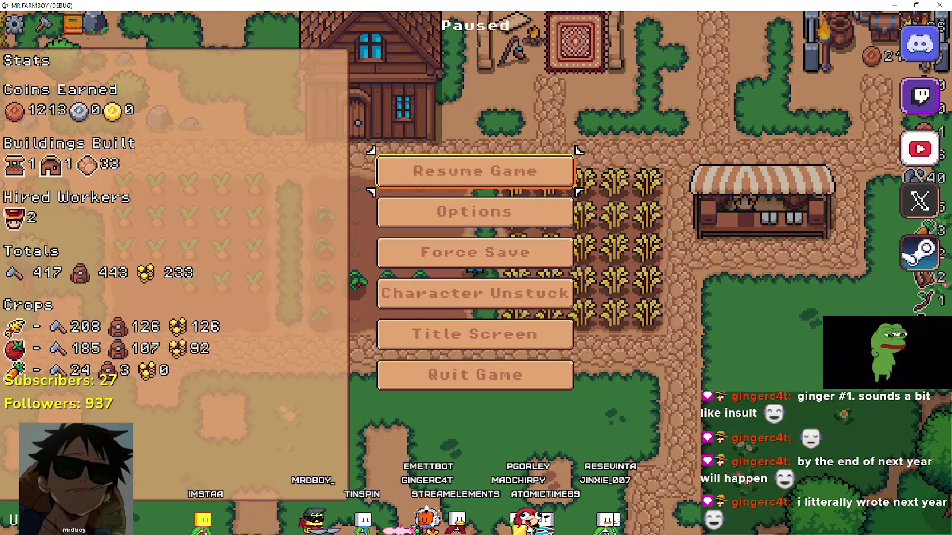
{"action": "key", "text": "alt+Tab"}
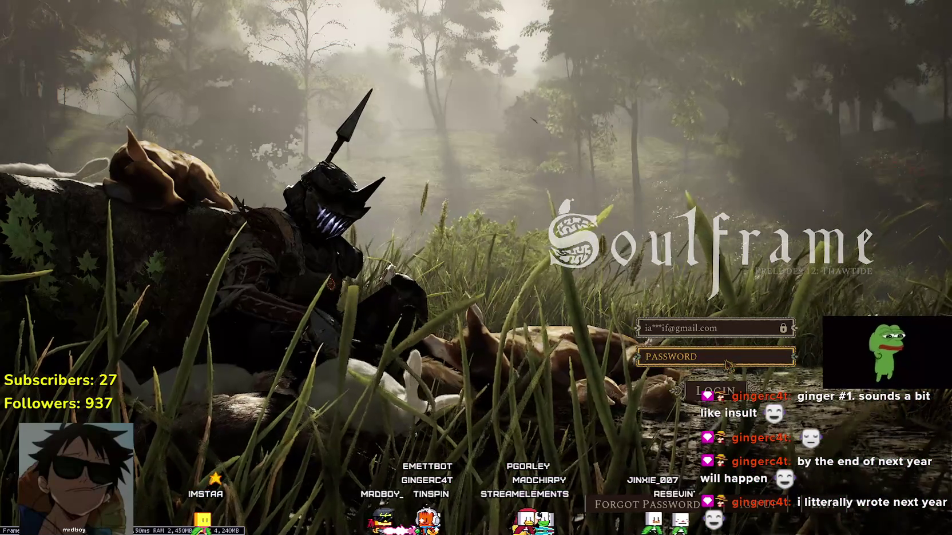
Log in to Soulframe with the account password and defeat the soldiers in the meadow.
{"action": "type", "text": "*****"}
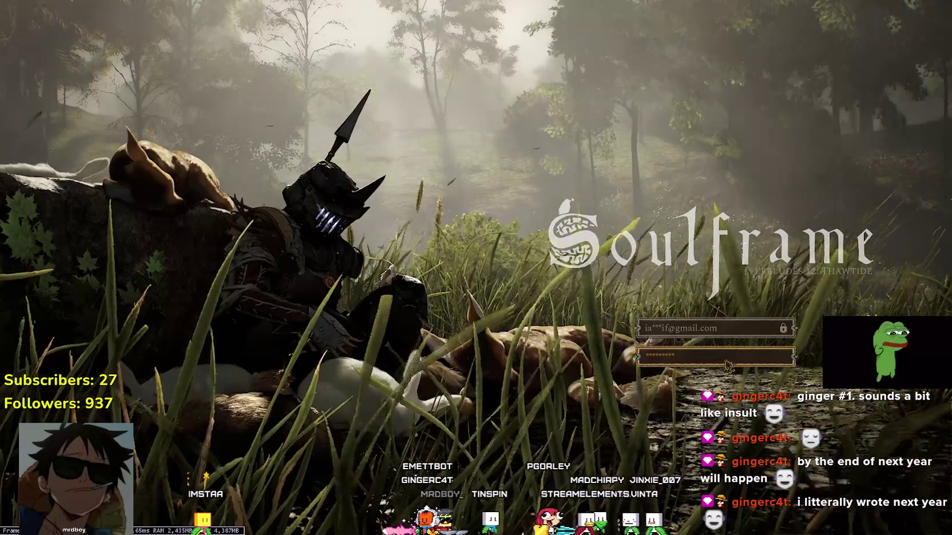
{"action": "key", "text": "Return"}
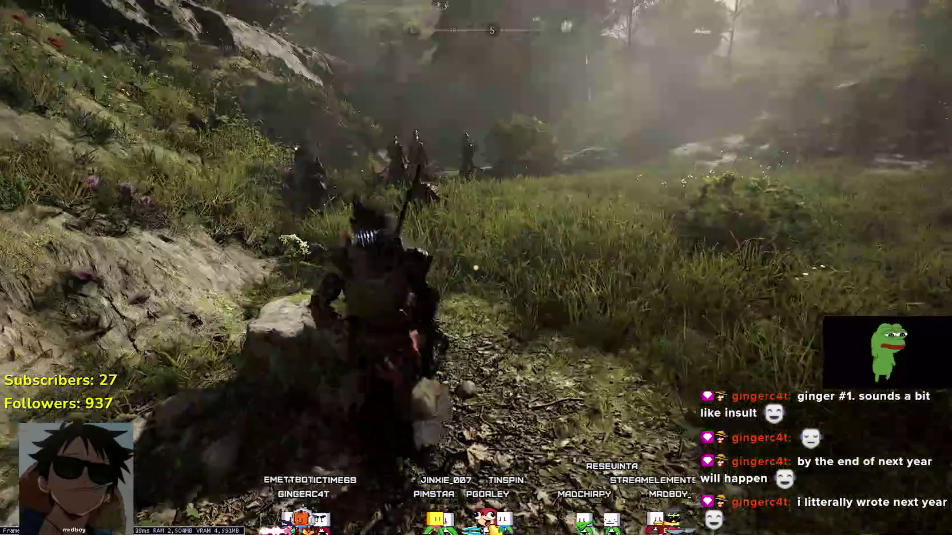
{"action": "key", "text": "w"}
{"action": "key", "text": "q"}
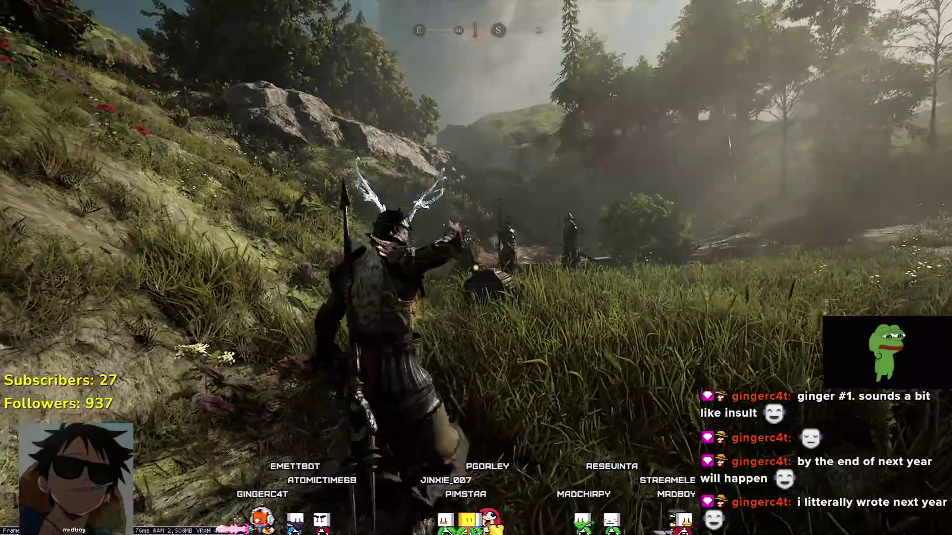
{"action": "key", "text": "w"}
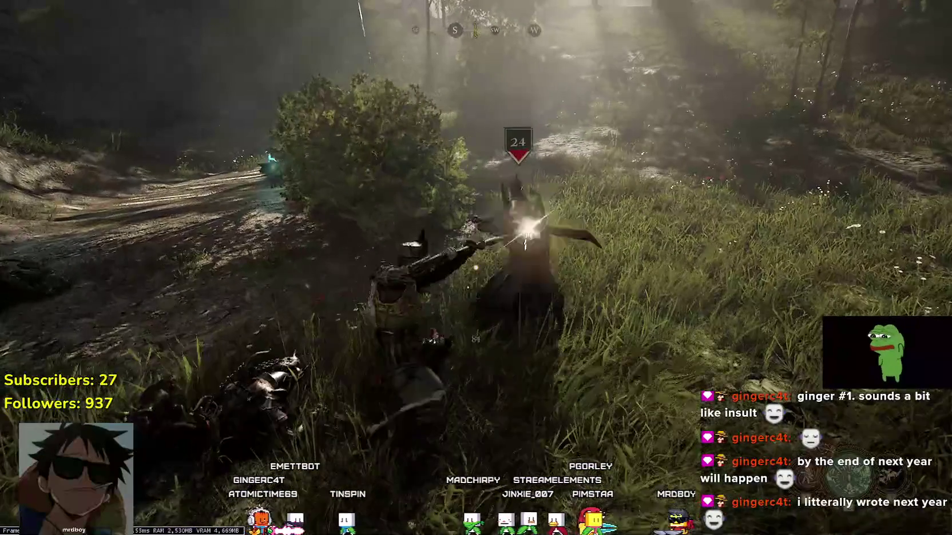
{"action": "key", "text": "w"}
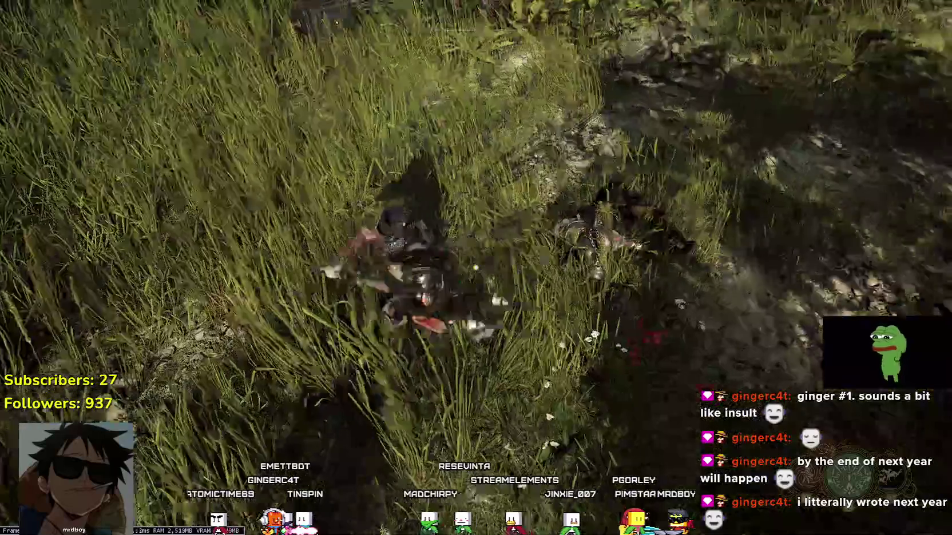
{"action": "key", "text": "w"}
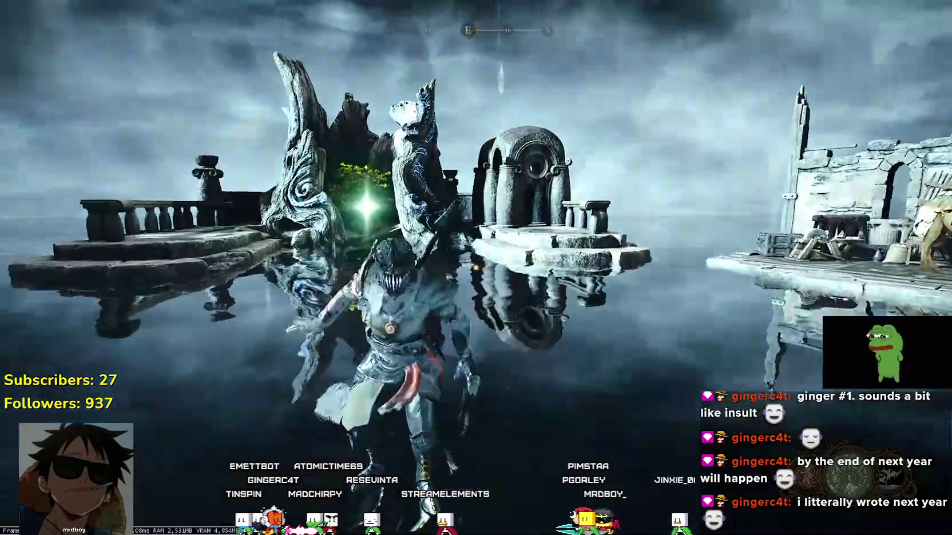
Gather 15 Wevetseed on the ledge and open the Tuvalkane forge's fragment list.
{"action": "mouse_move", "coordinate": [476, 268]}
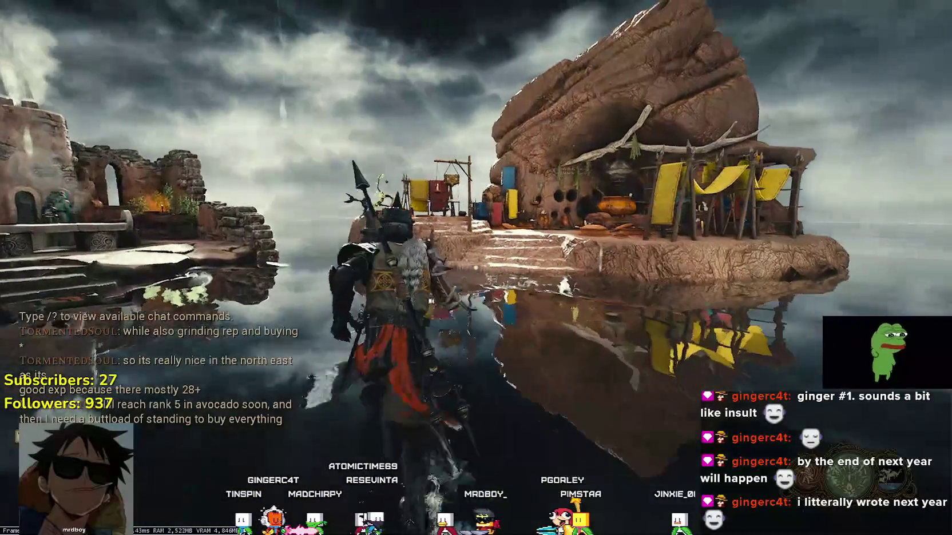
{"action": "key", "text": "w"}
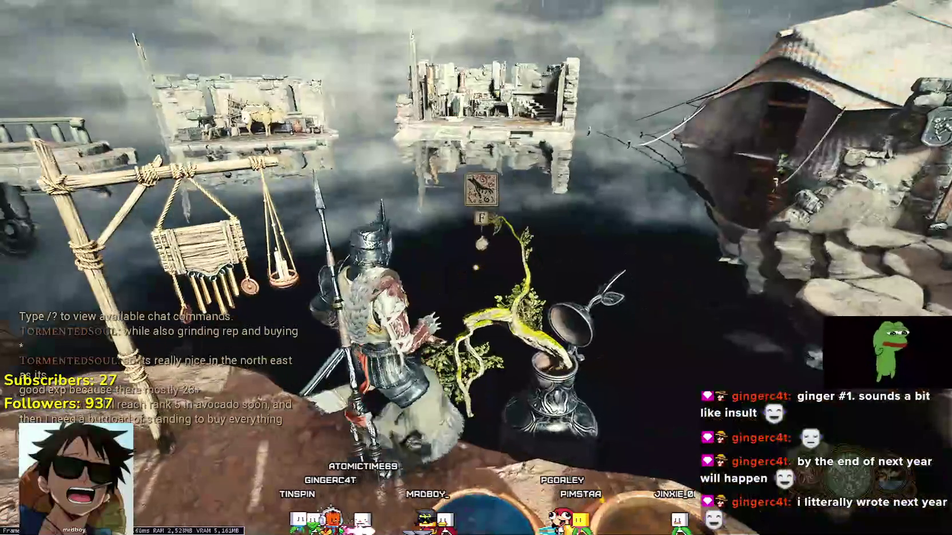
{"action": "key", "text": "e"}
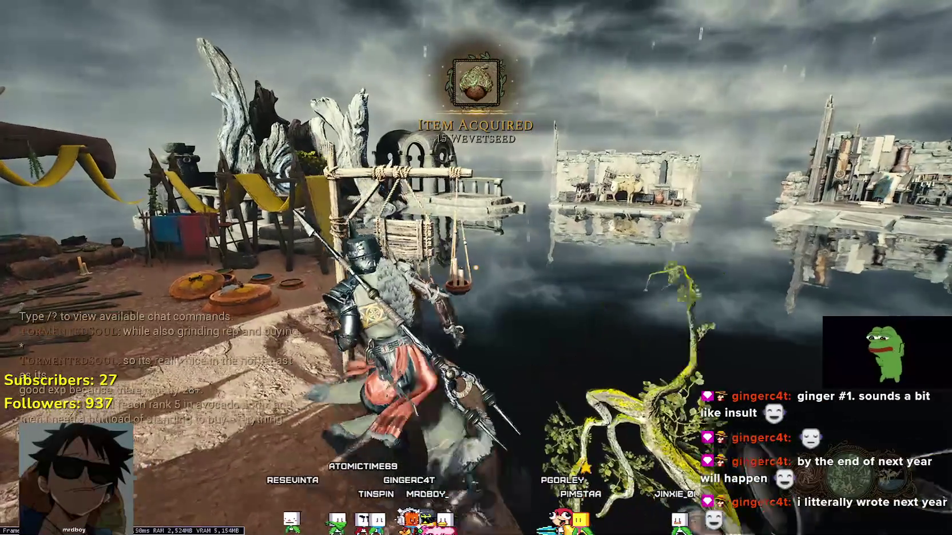
{"action": "key", "text": "w"}
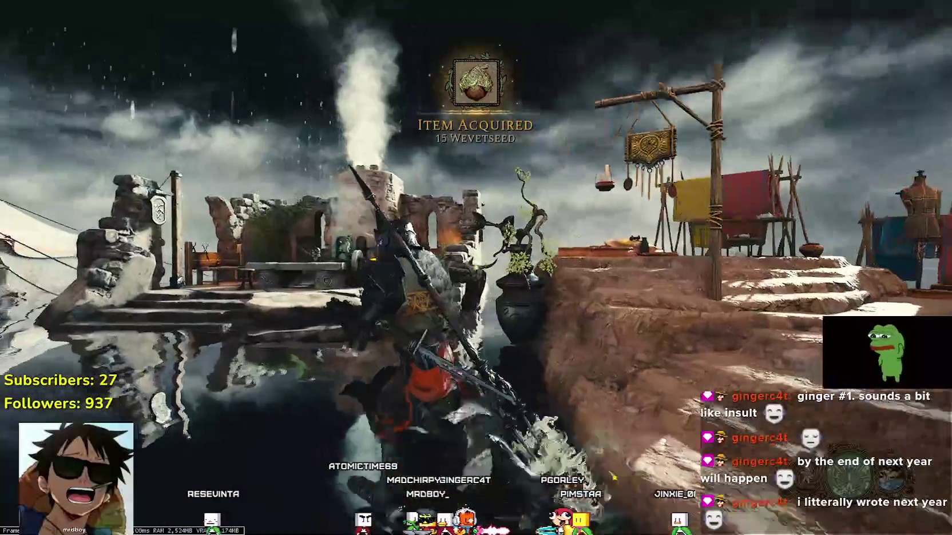
{"action": "key", "text": "w"}
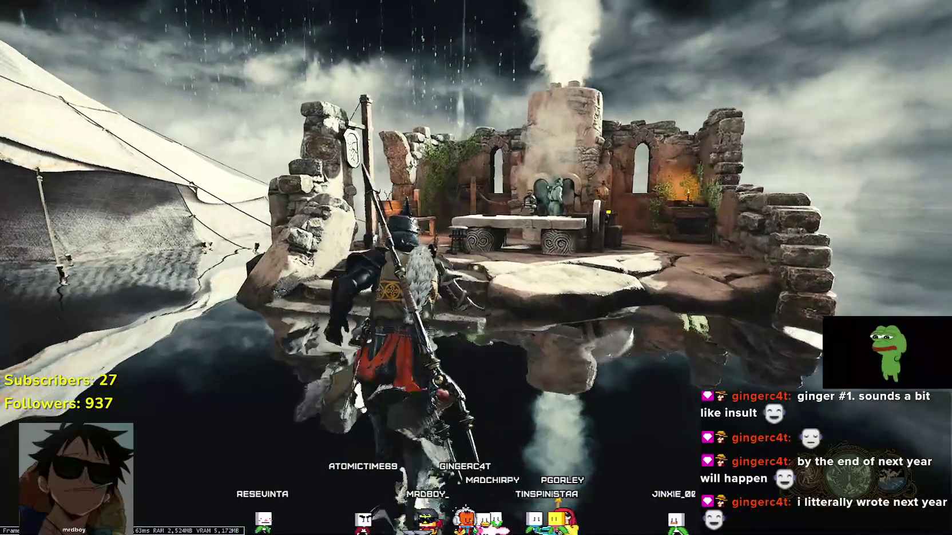
{"action": "key", "text": "e"}
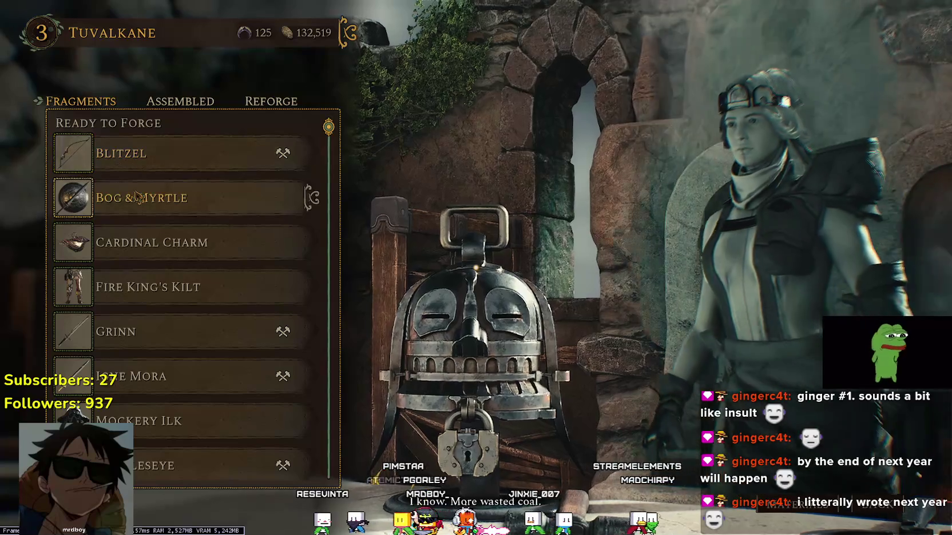
View the Bog & Myrtle and Cardinal Charm fragment details, then scroll down the list.
{"action": "left_click", "coordinate": [310, 196]}
{"action": "left_click", "coordinate": [312, 243]}
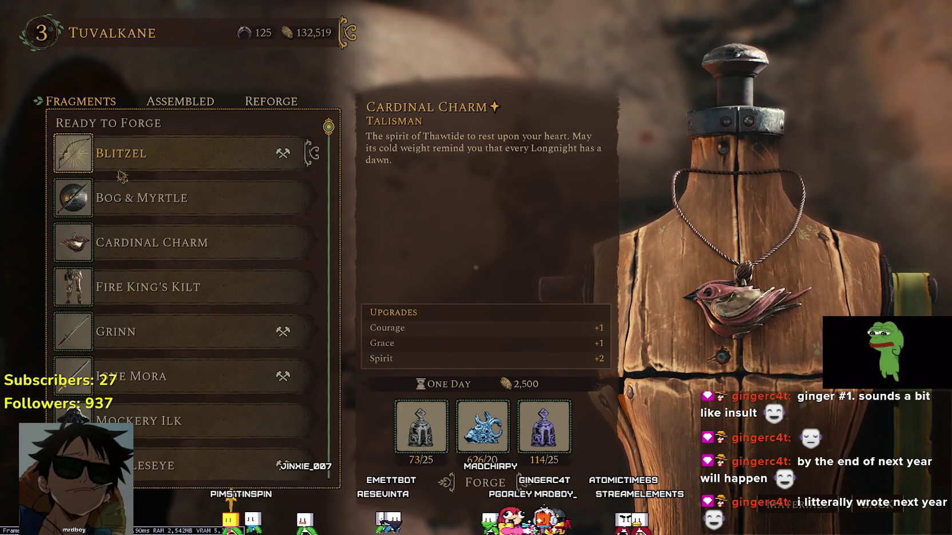
{"action": "scroll", "coordinate": [195, 286], "scroll_direction": "down", "scroll_amount": 5}
{"action": "scroll", "coordinate": [214, 356], "scroll_direction": "down", "scroll_amount": 7}
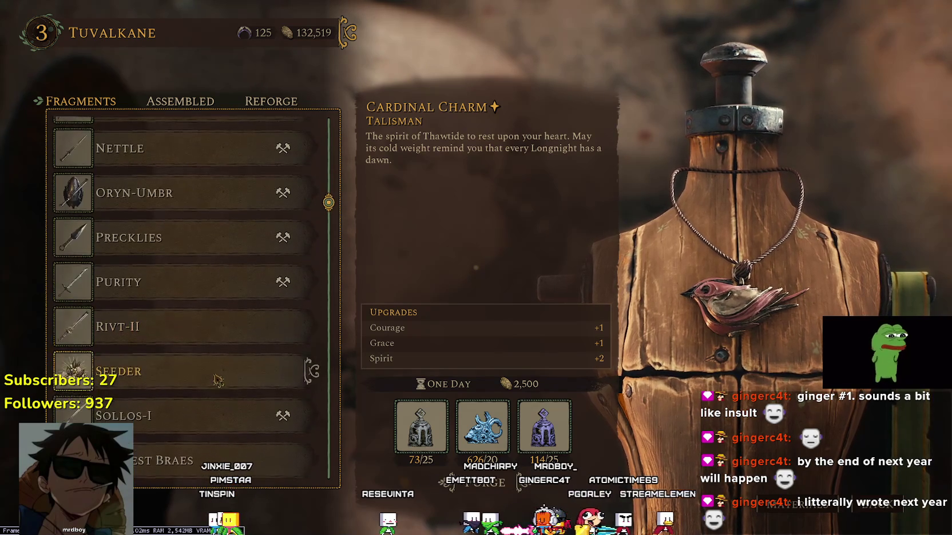
{"action": "scroll", "coordinate": [199, 312], "scroll_direction": "down", "scroll_amount": 5}
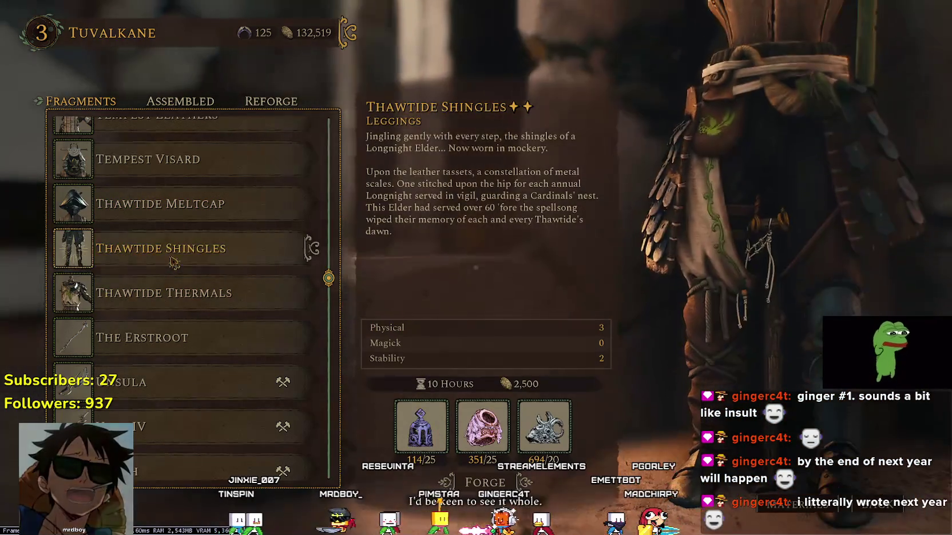
Scroll through the remaining forge fragments and close the Tuvalkane forge menu.
{"action": "scroll", "coordinate": [177, 297], "scroll_direction": "down", "scroll_amount": 5}
{"action": "scroll", "coordinate": [180, 333], "scroll_direction": "down", "scroll_amount": 4}
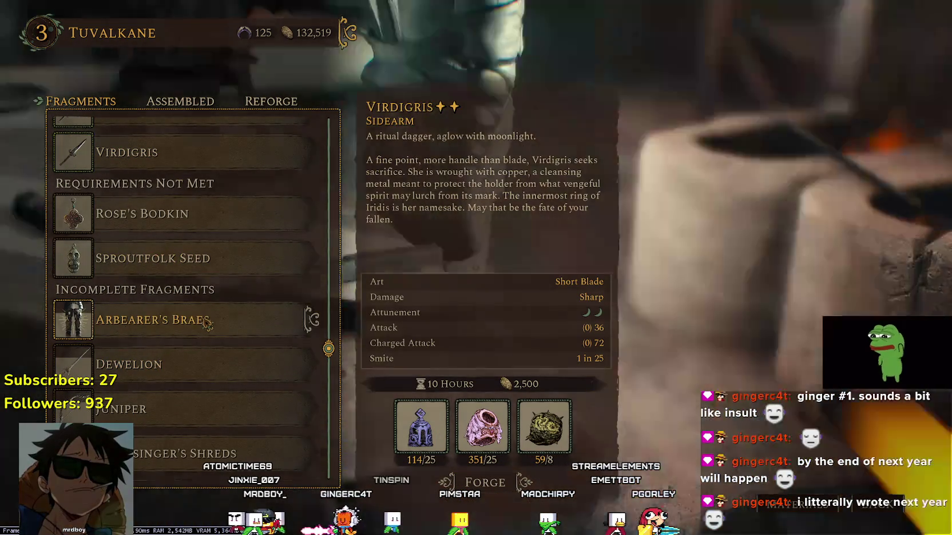
{"action": "scroll", "coordinate": [207, 330], "scroll_direction": "down", "scroll_amount": 2}
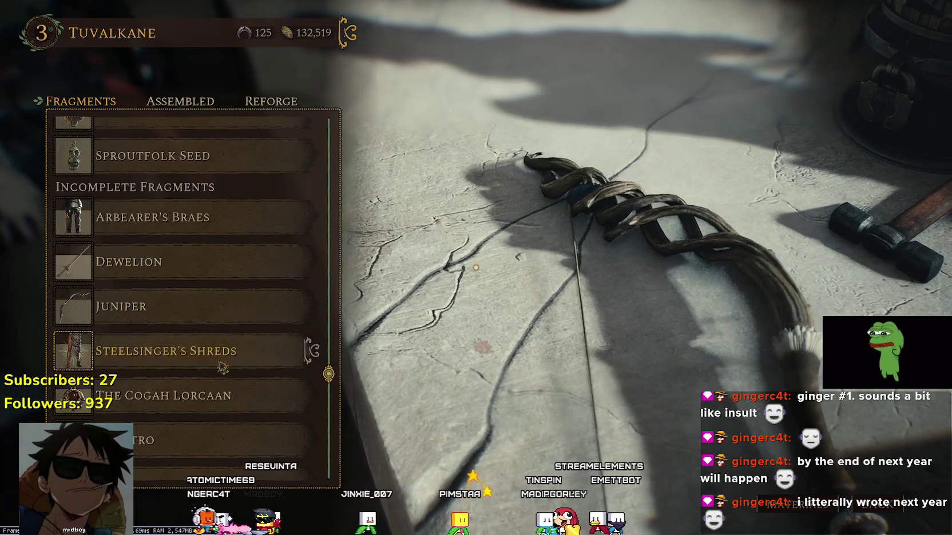
{"action": "scroll", "coordinate": [234, 425], "scroll_direction": "down", "scroll_amount": 2}
{"action": "scroll", "coordinate": [236, 428], "scroll_direction": "down", "scroll_amount": 4}
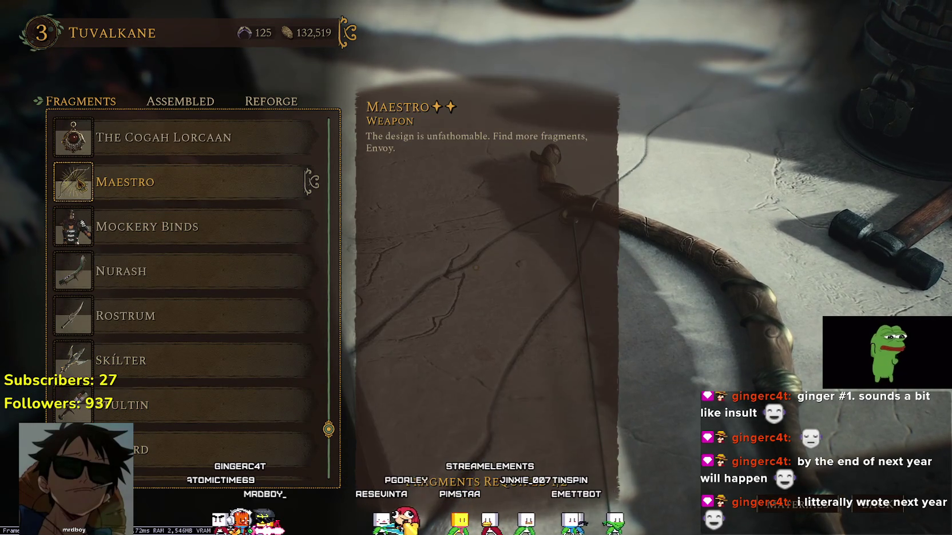
{"action": "scroll", "coordinate": [308, 382], "scroll_direction": "down", "scroll_amount": 3}
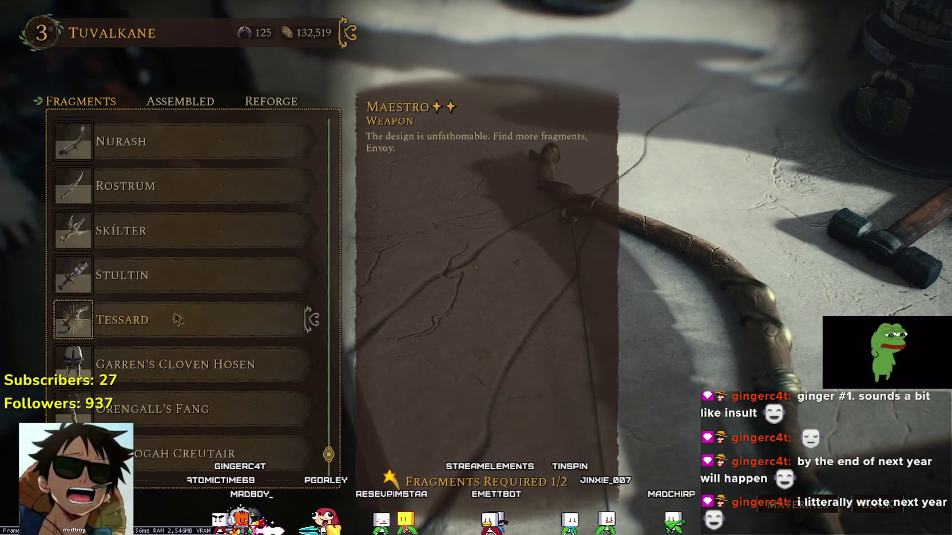
{"action": "scroll", "coordinate": [310, 274], "scroll_direction": "down", "scroll_amount": 2}
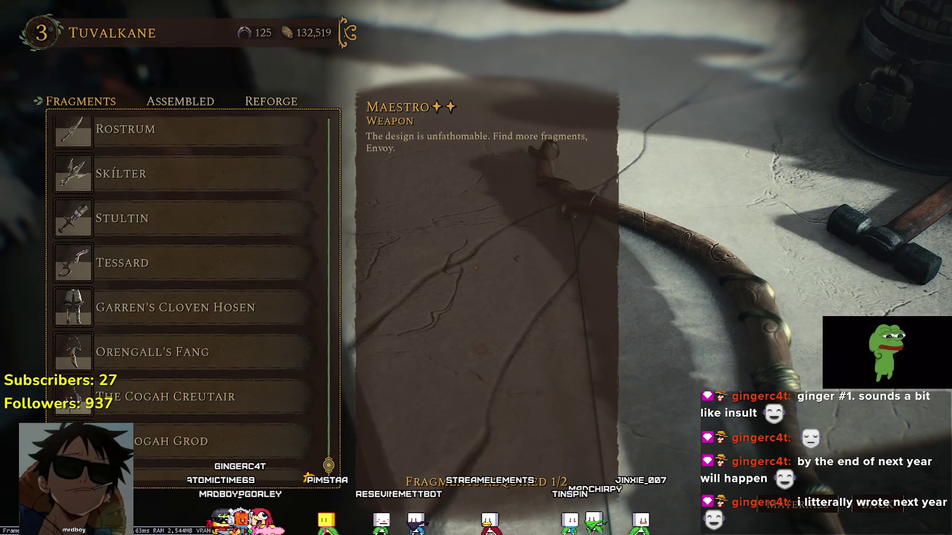
{"action": "key", "text": "Escape"}
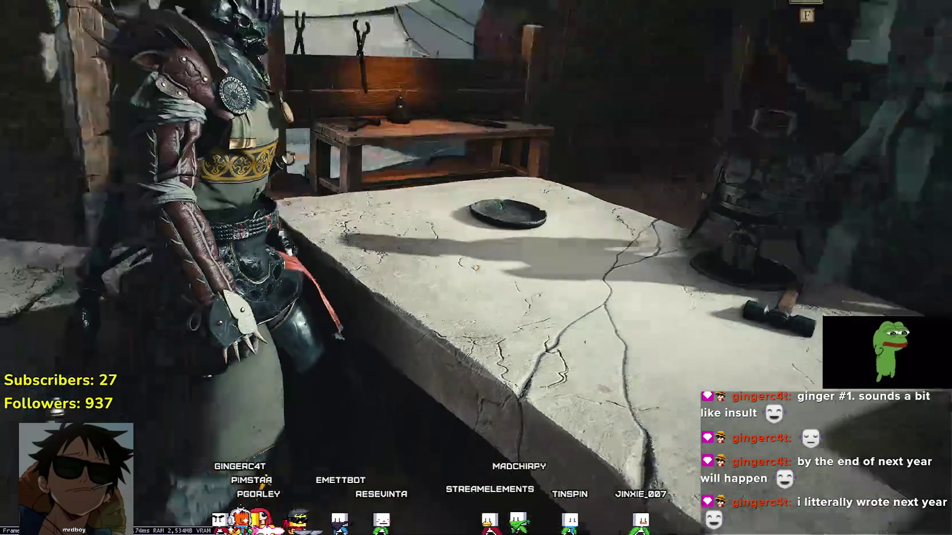
Move toward the camp and check the zoomed-out Midrath world map.
{"action": "key", "text": "e"}
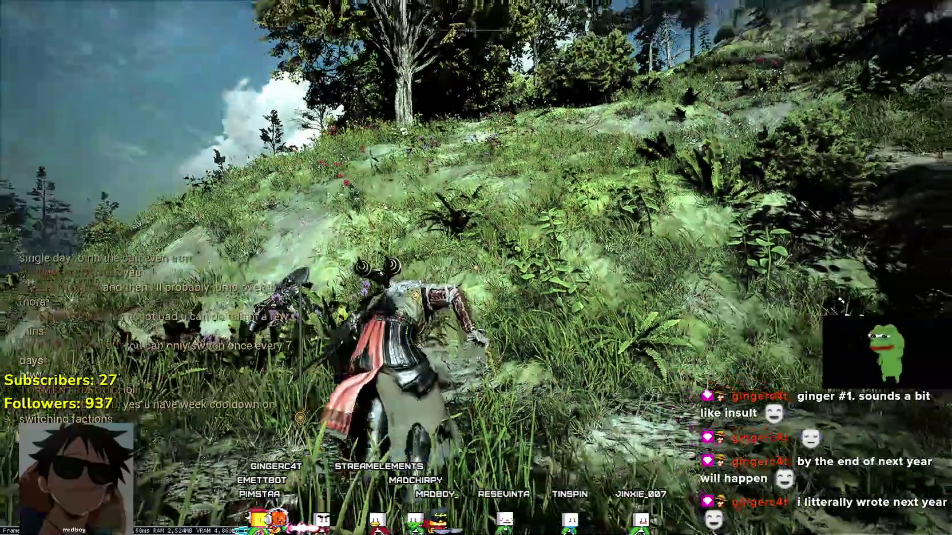
{"action": "key", "text": "m"}
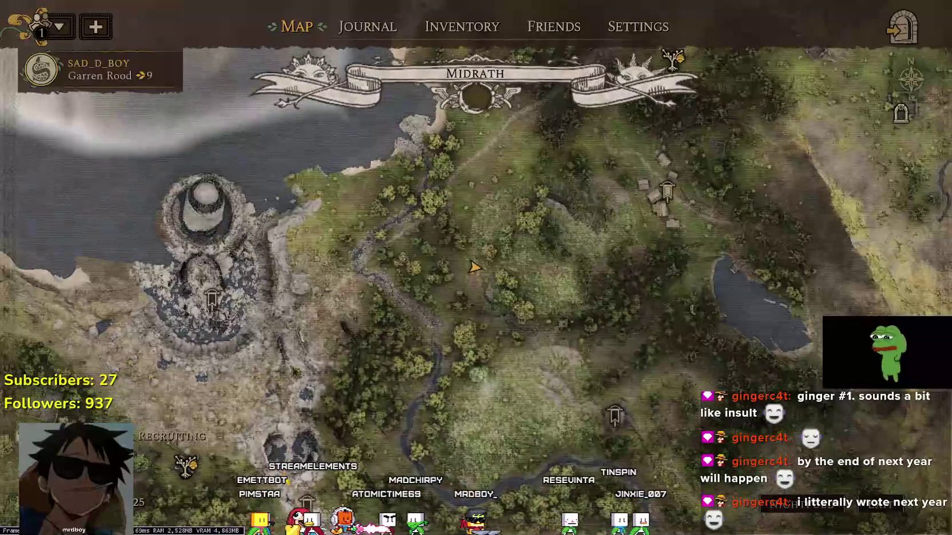
{"action": "scroll", "coordinate": [503, 314], "scroll_direction": "down", "scroll_amount": 3}
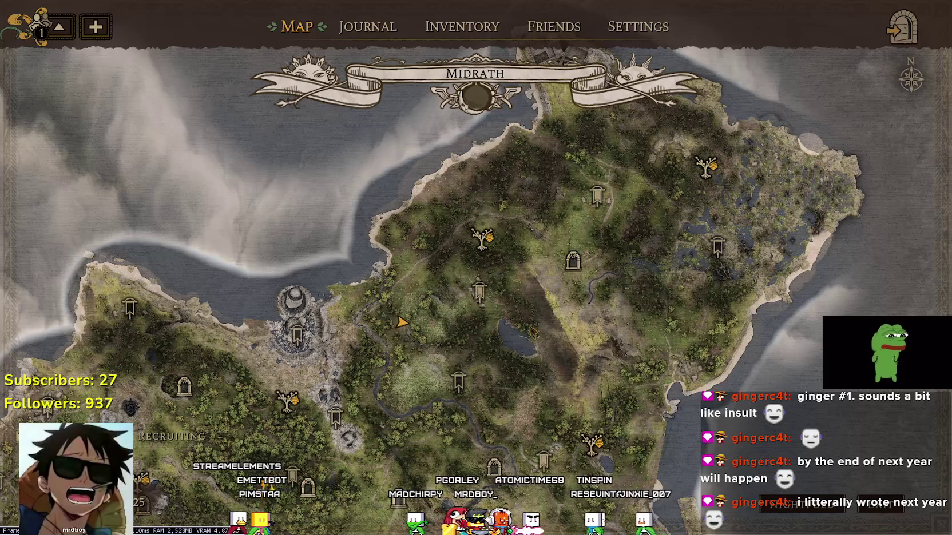
{"action": "key", "text": "m"}
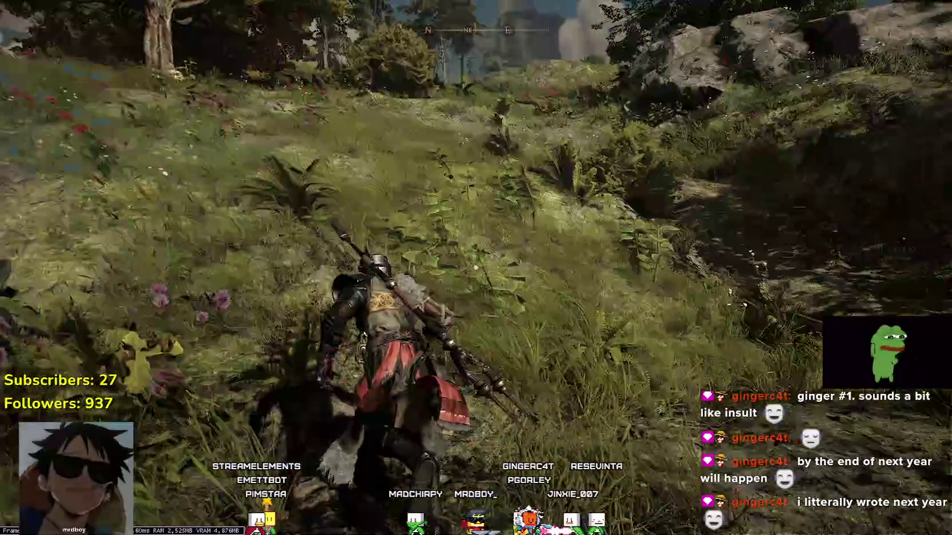
Run up the grassy slope, past the tree line and fields, onto the dirt path.
{"action": "key", "text": "w"}
{"action": "key", "text": "w"}
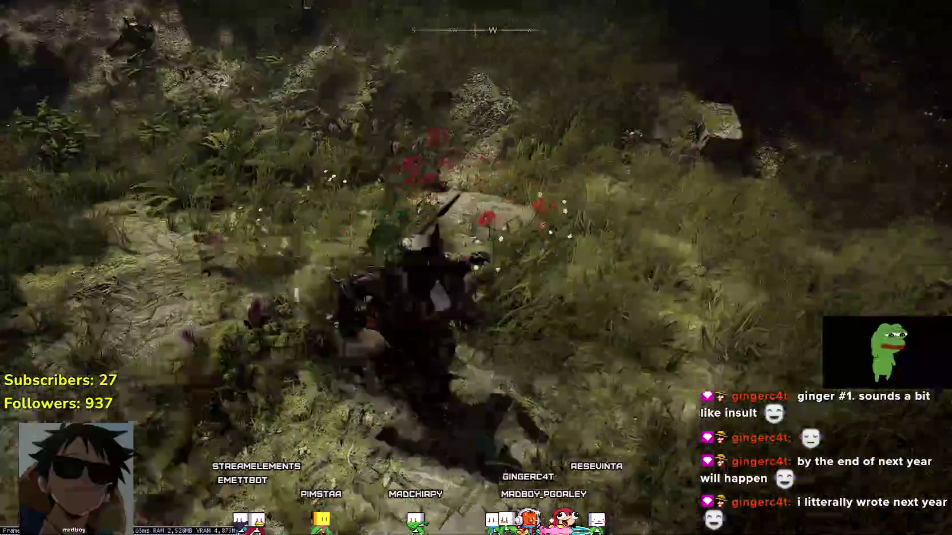
{"action": "key", "text": "w"}
{"action": "key", "text": "w"}
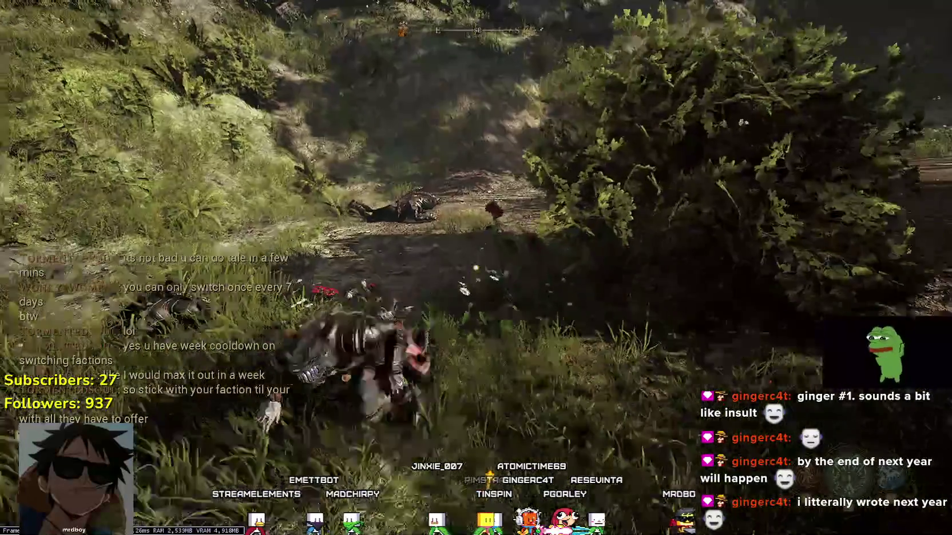
{"action": "key", "text": "w"}
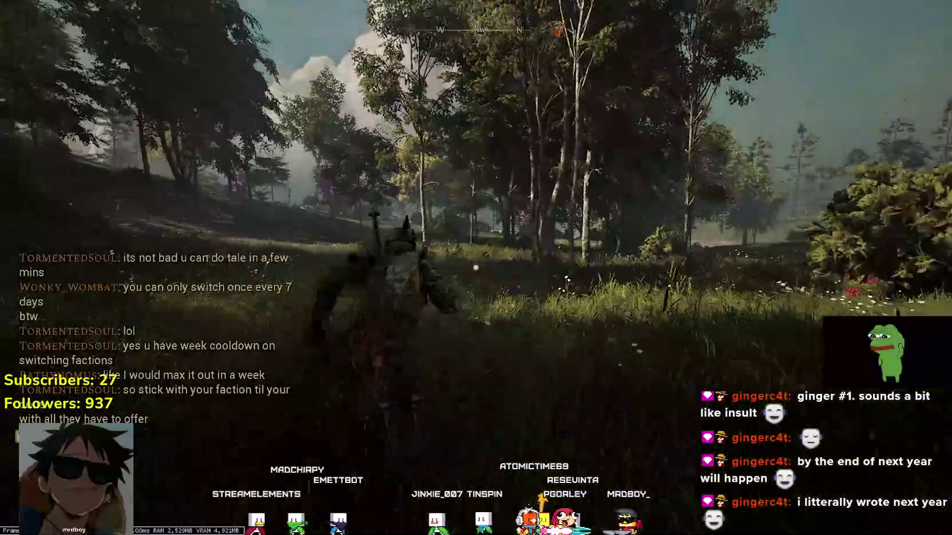
{"action": "key", "text": "w"}
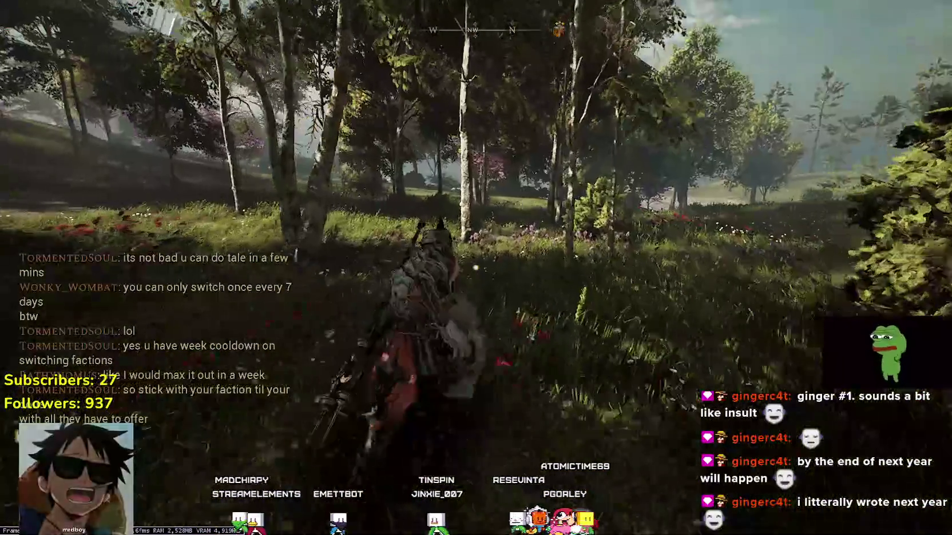
{"action": "key", "text": "w"}
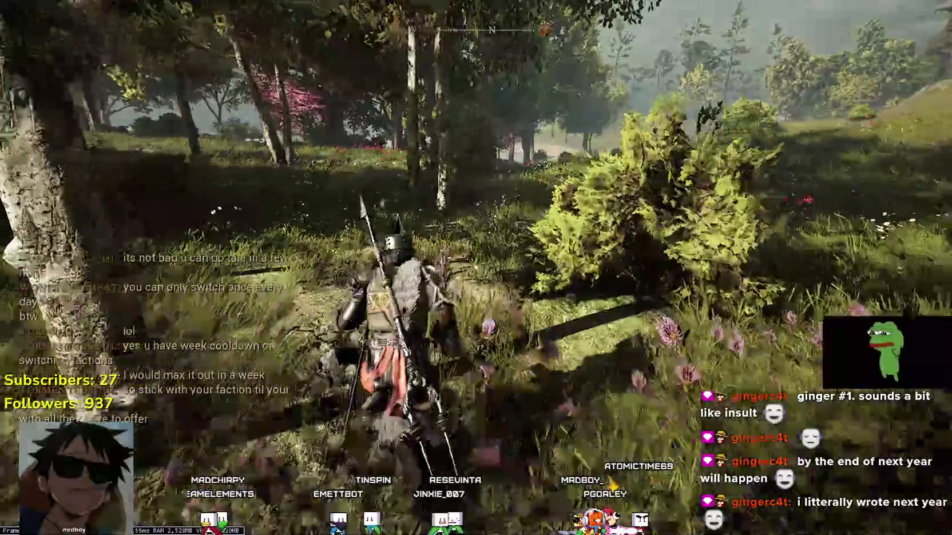
{"action": "key", "text": "w"}
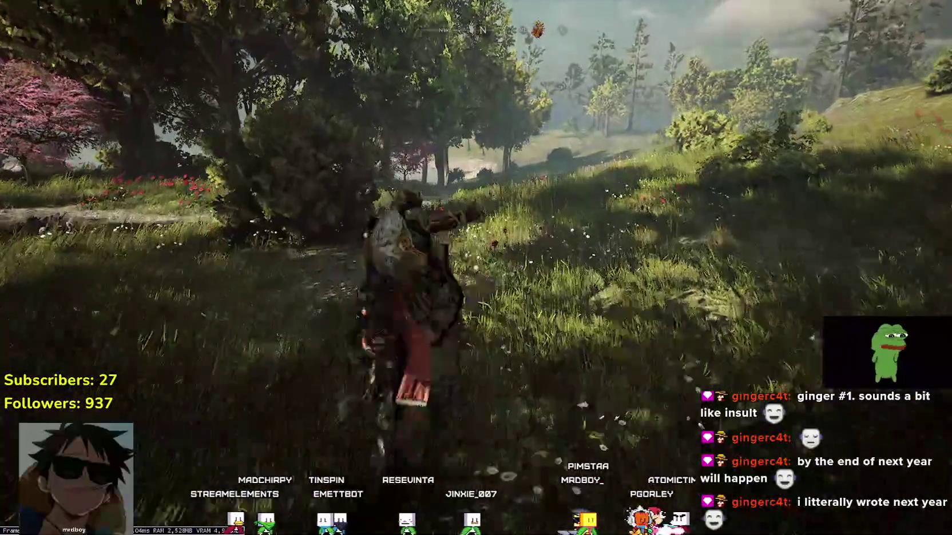
{"action": "key", "text": "w"}
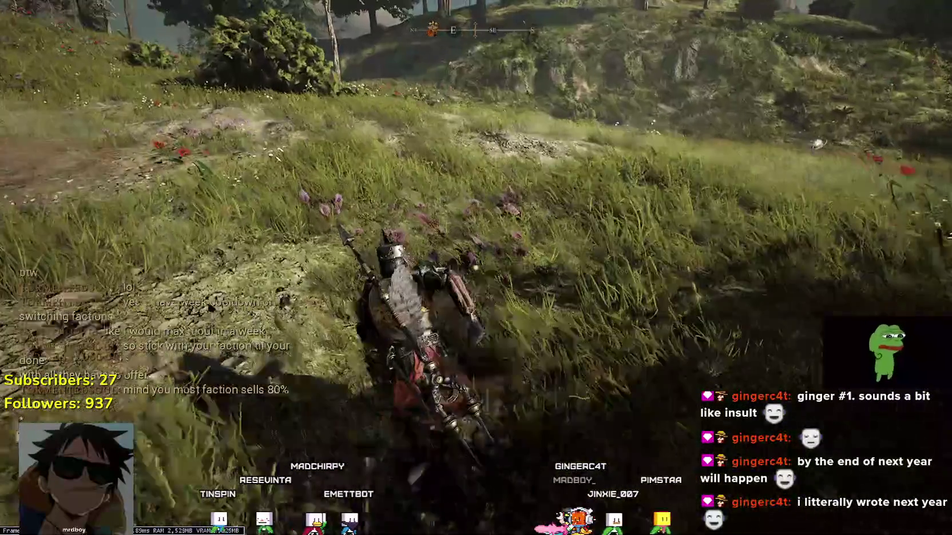
{"action": "key", "text": "w"}
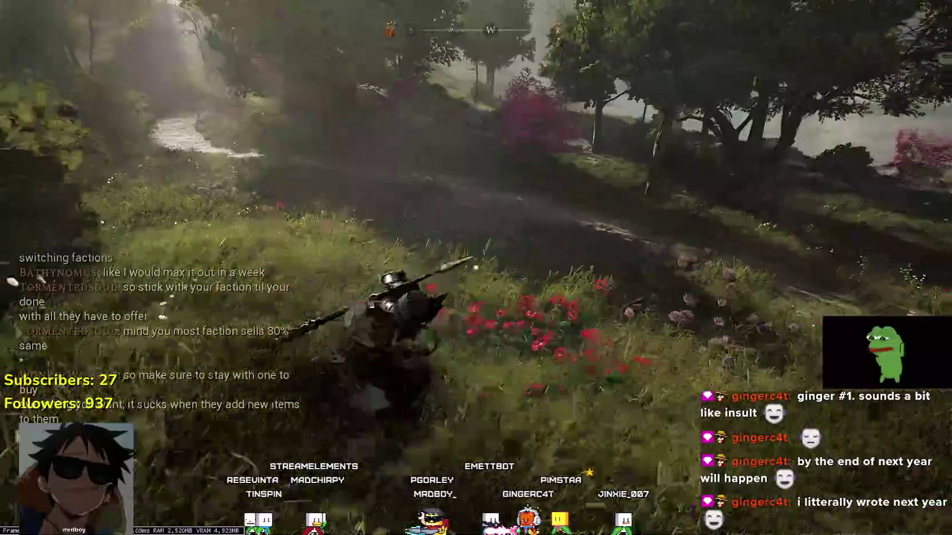
{"action": "key", "text": "w"}
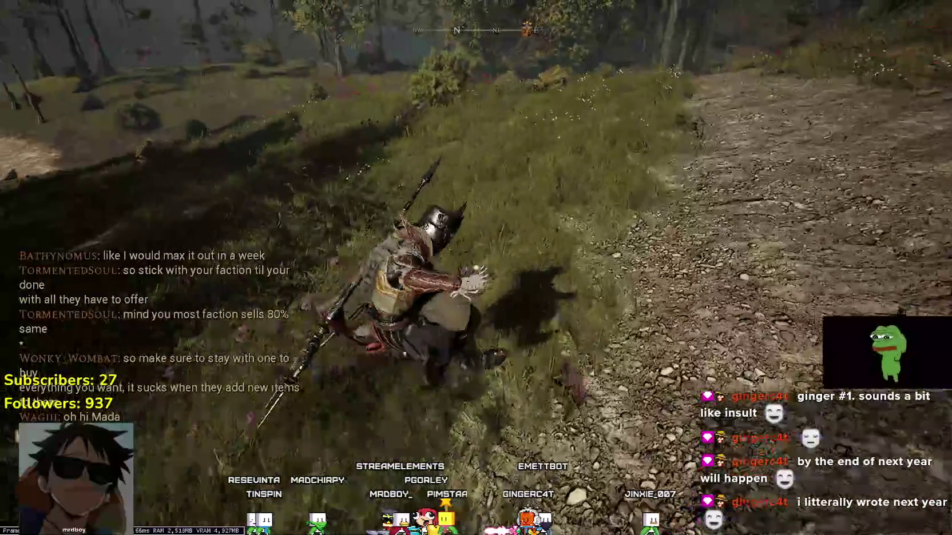
{"action": "key", "text": "w"}
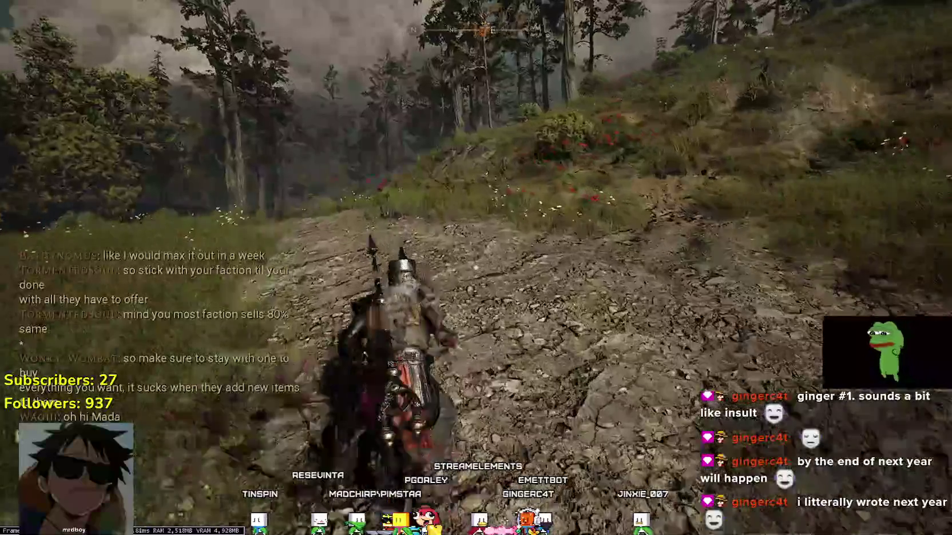
{"action": "key", "text": "w"}
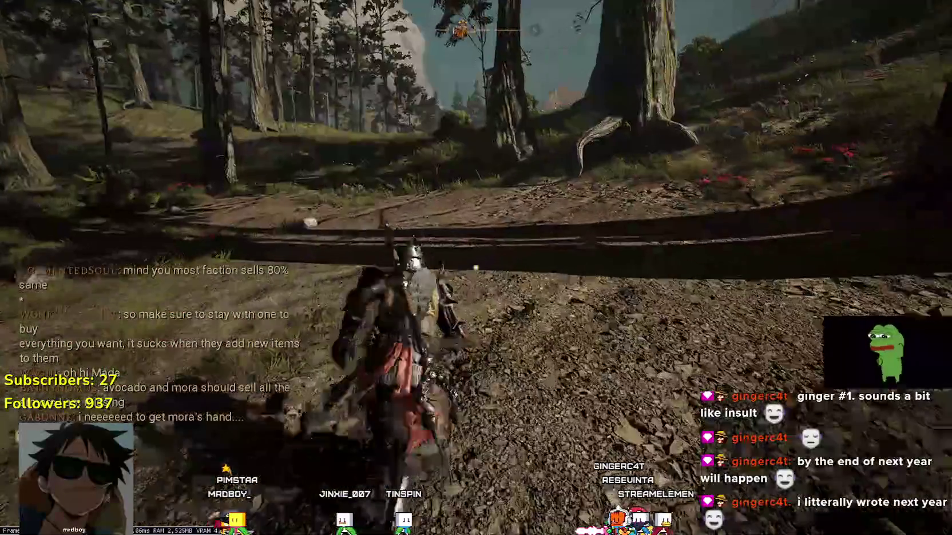
Run onto the dirt path, check the Midrath map, then head uphill through the forest toward the horse.
{"action": "key", "text": "w"}
{"action": "key", "text": "w"}
{"action": "key", "text": "w"}
{"action": "key", "text": "w"}
{"action": "key", "text": "w"}
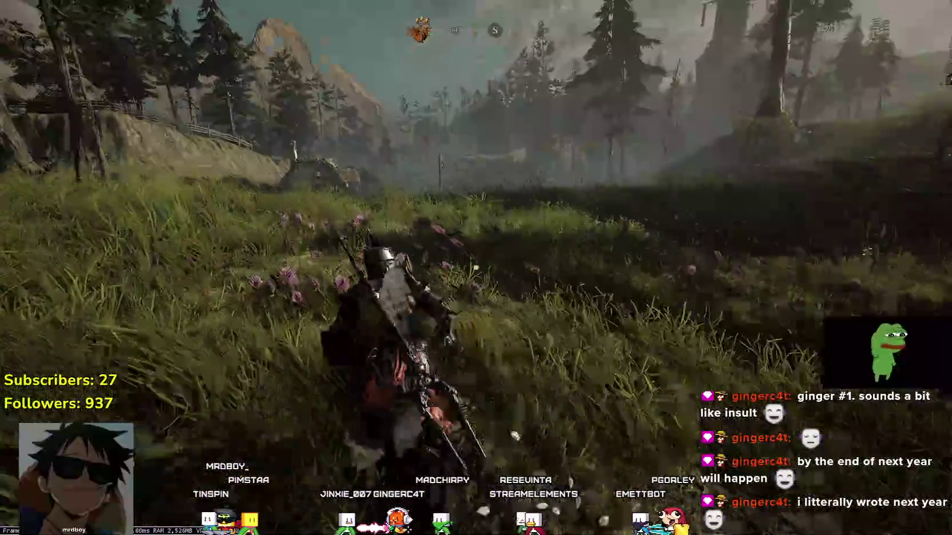
{"action": "key", "text": "m"}
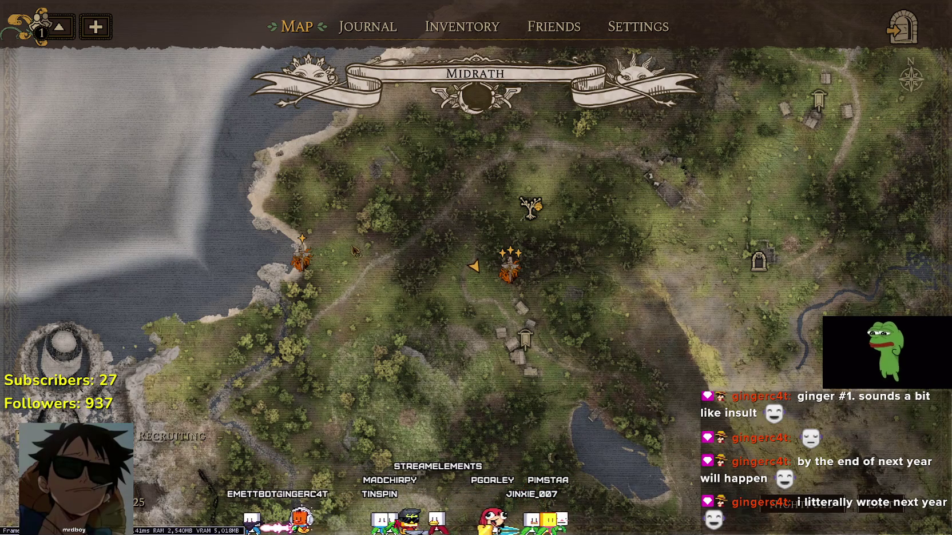
{"action": "key", "text": "Escape"}
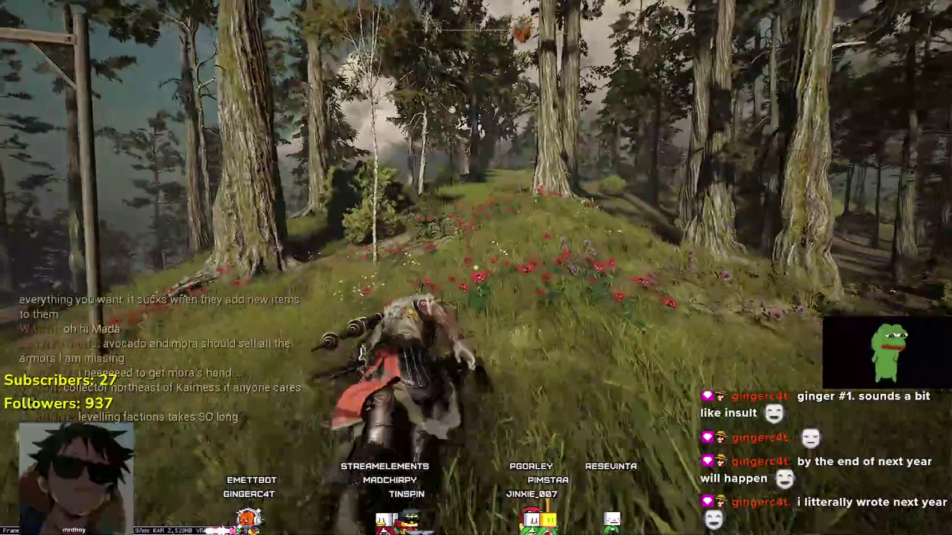
{"action": "key", "text": "w"}
{"action": "key", "text": "w"}
{"action": "key", "text": "w"}
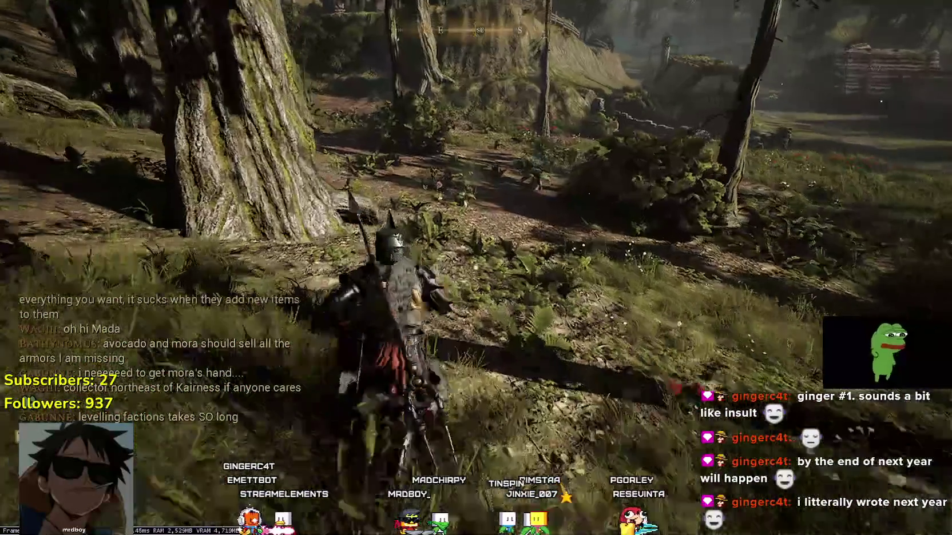
{"action": "key", "text": "w"}
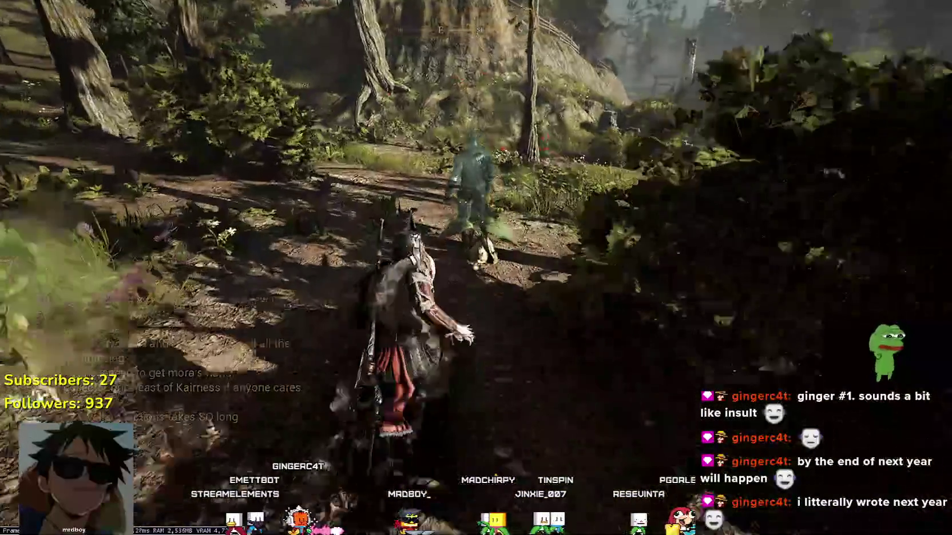
Receive and dismiss the King's letter, then fight the plant creature in the forest.
{"action": "key", "text": "e"}
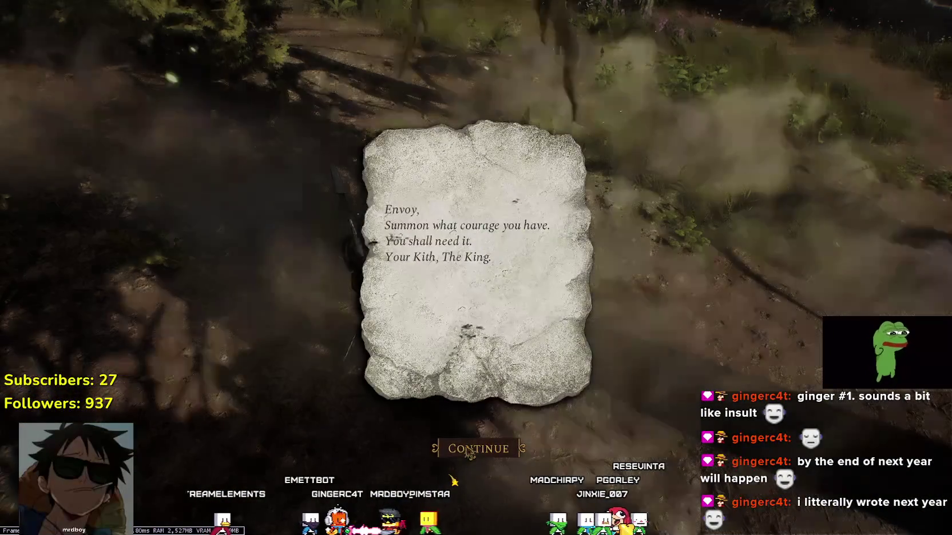
{"action": "left_click", "coordinate": [466, 452]}
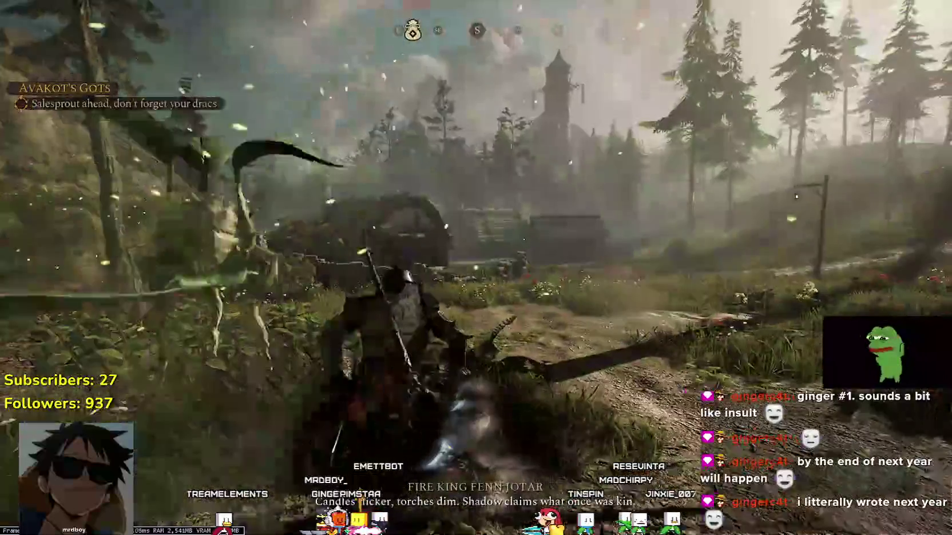
{"action": "key", "text": "w"}
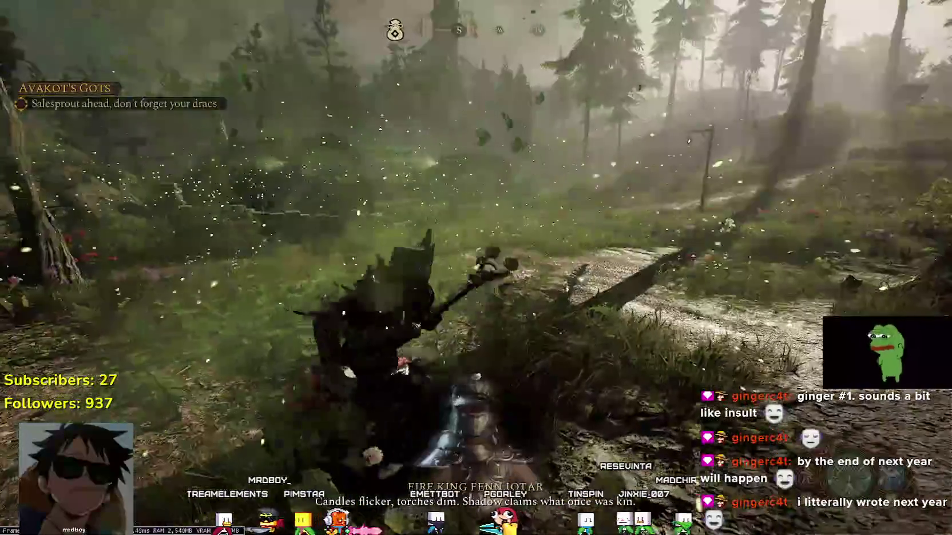
{"action": "key", "text": "w"}
{"action": "key", "text": "w"}
{"action": "key", "text": "w"}
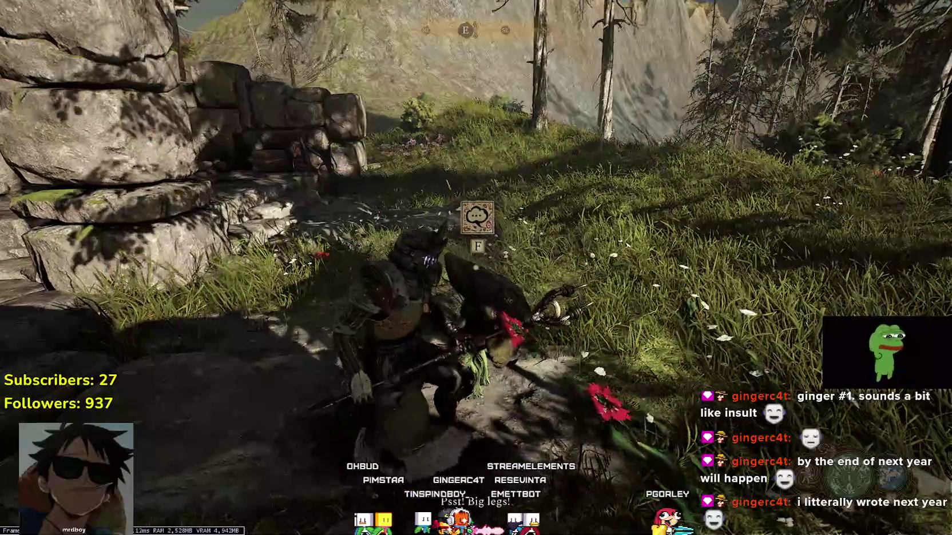
Ask Avakot what he sells and buy 100 Dendrit Weave and 100 Patch Leather.
{"action": "key", "text": "e"}
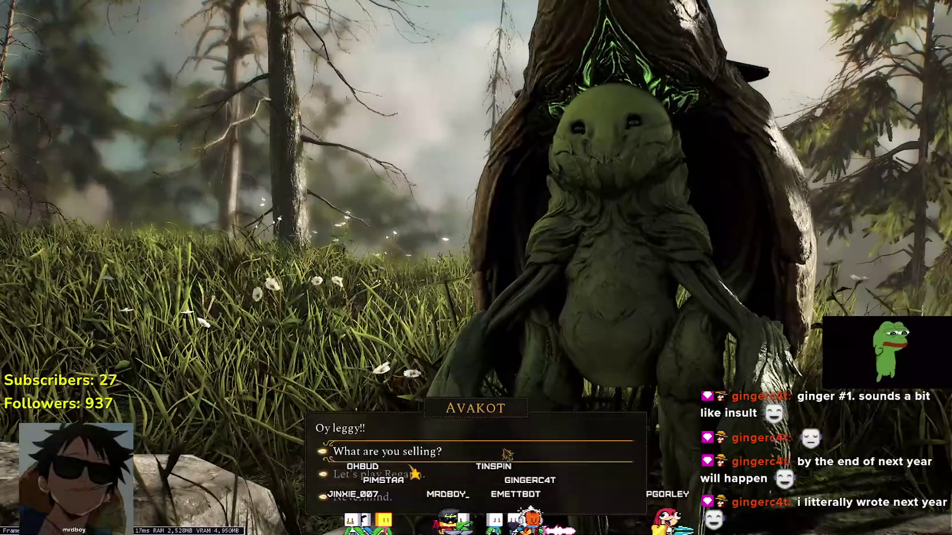
{"action": "key", "text": "e"}
{"action": "left_click", "coordinate": [207, 253]}
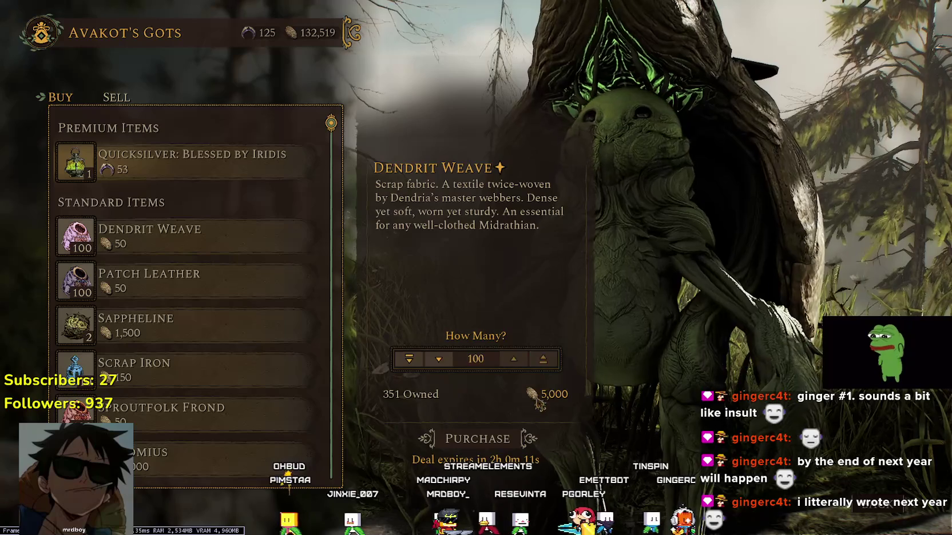
{"action": "left_click", "coordinate": [515, 436]}
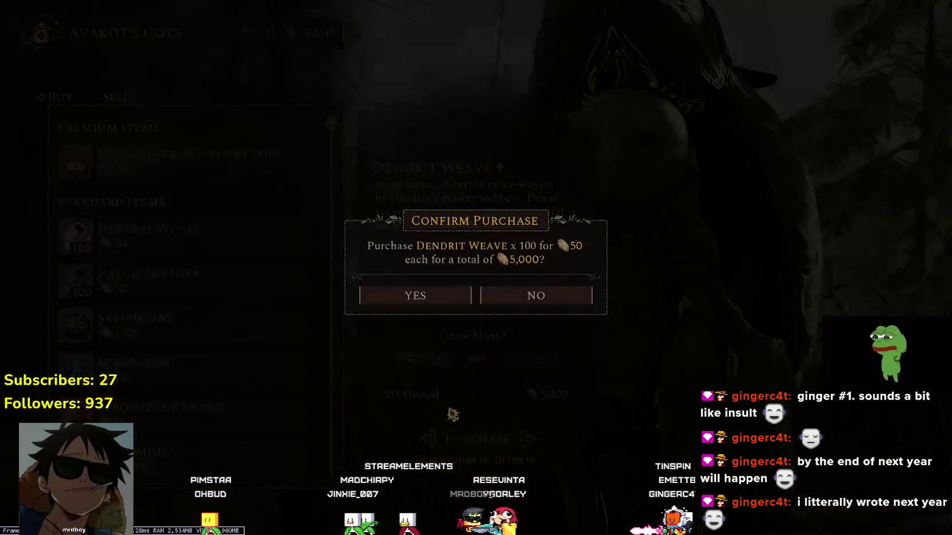
{"action": "left_click", "coordinate": [415, 296]}
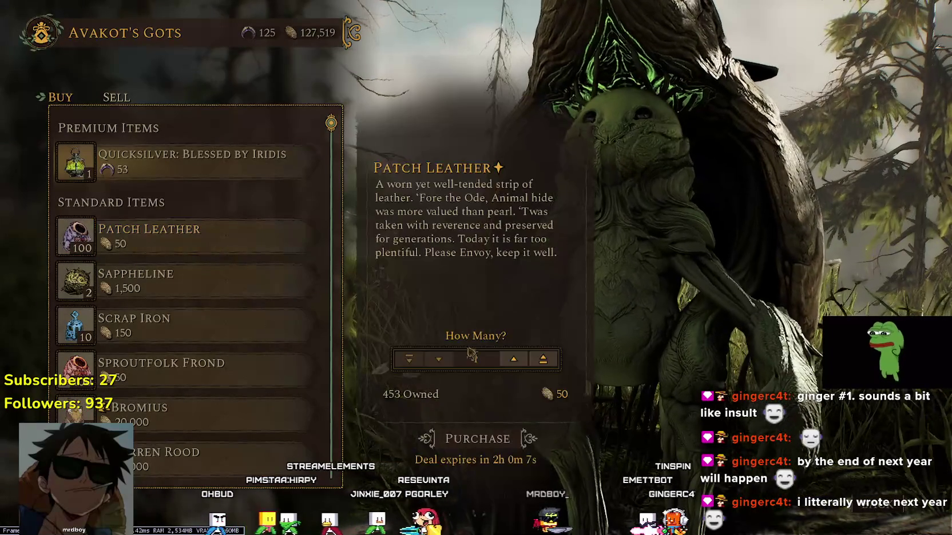
{"action": "left_click", "coordinate": [503, 438]}
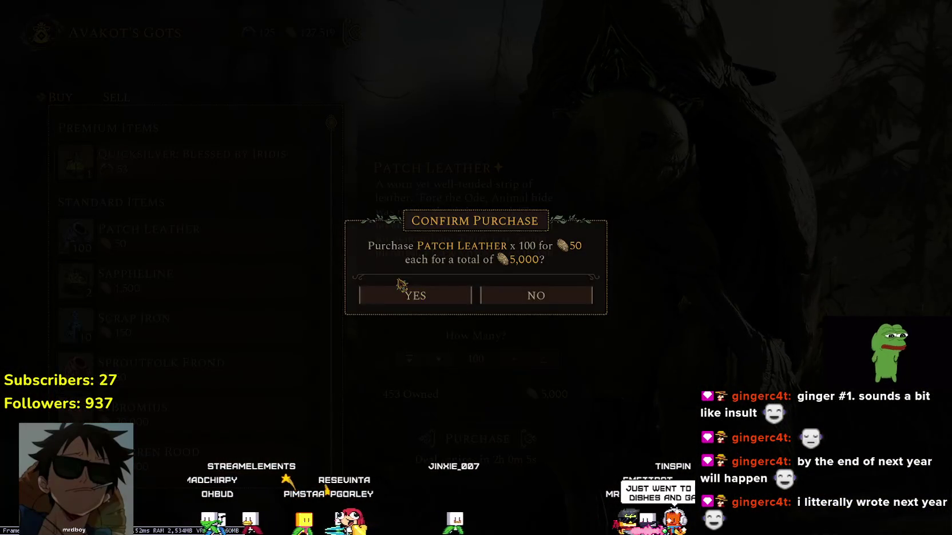
{"action": "left_click", "coordinate": [389, 295]}
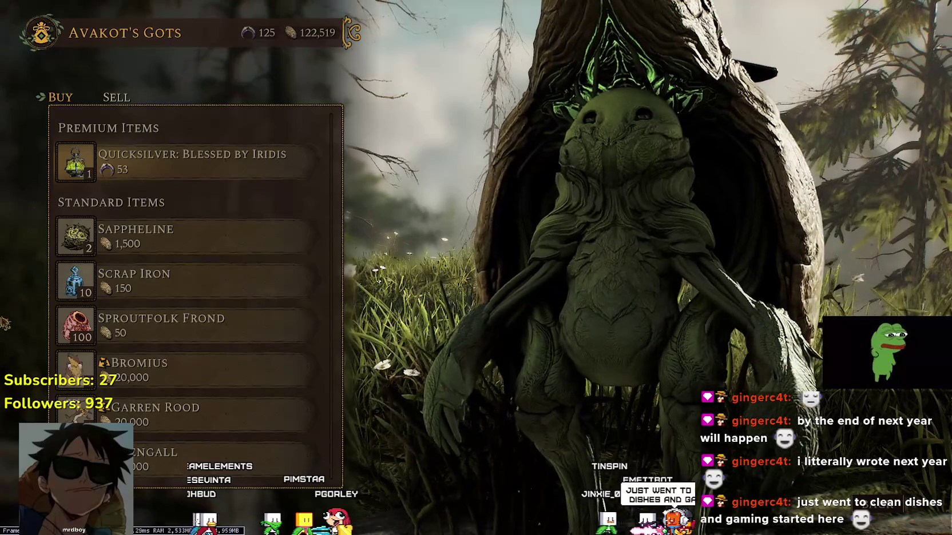
Buy 2 Sappheline, 10 Scrap Iron and 100 Sproutfolk Frond, then leave the shop and conversation.
{"action": "left_click", "coordinate": [313, 236]}
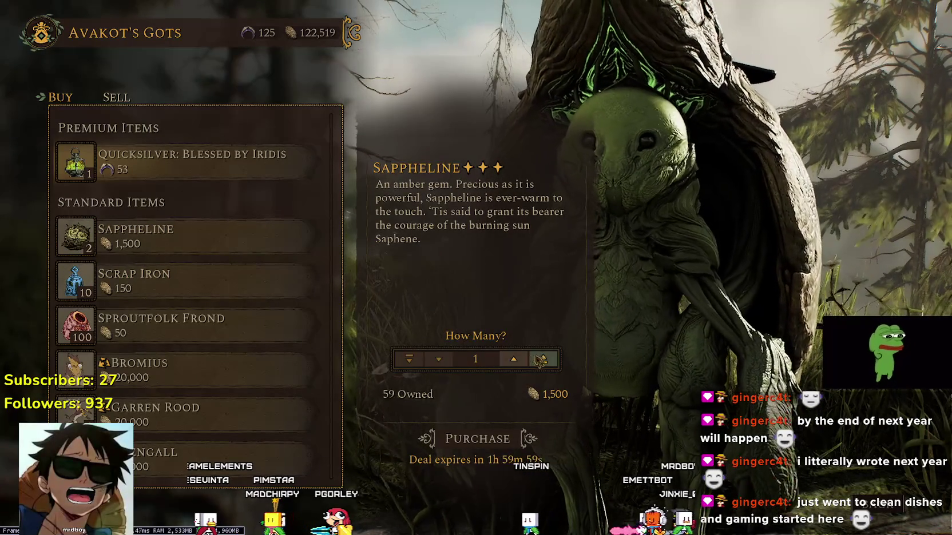
{"action": "left_click", "coordinate": [489, 449]}
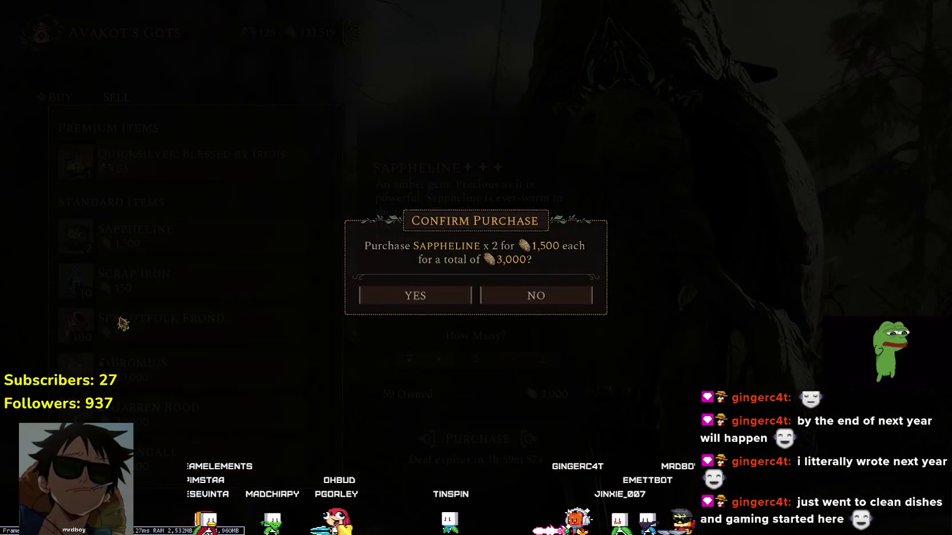
{"action": "left_click", "coordinate": [452, 297]}
{"action": "left_click", "coordinate": [313, 233]}
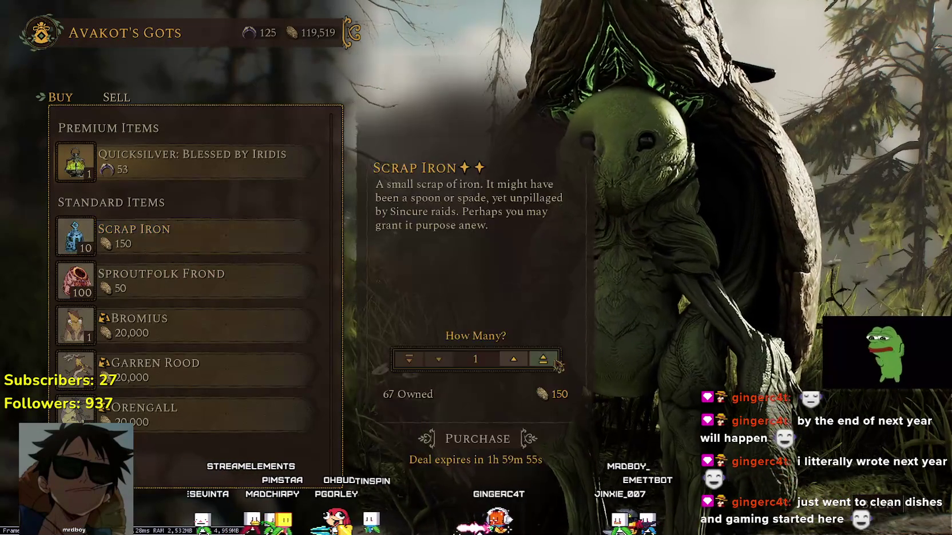
{"action": "left_click", "coordinate": [479, 452]}
{"action": "left_click", "coordinate": [452, 298]}
{"action": "left_click", "coordinate": [517, 438]}
{"action": "left_click", "coordinate": [414, 295]}
{"action": "key", "text": "Escape"}
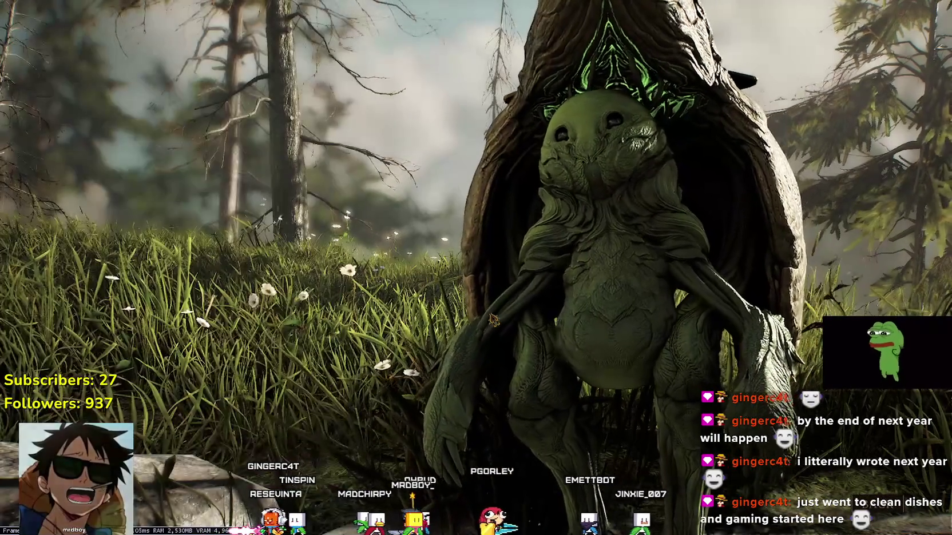
{"action": "key", "text": "Escape"}
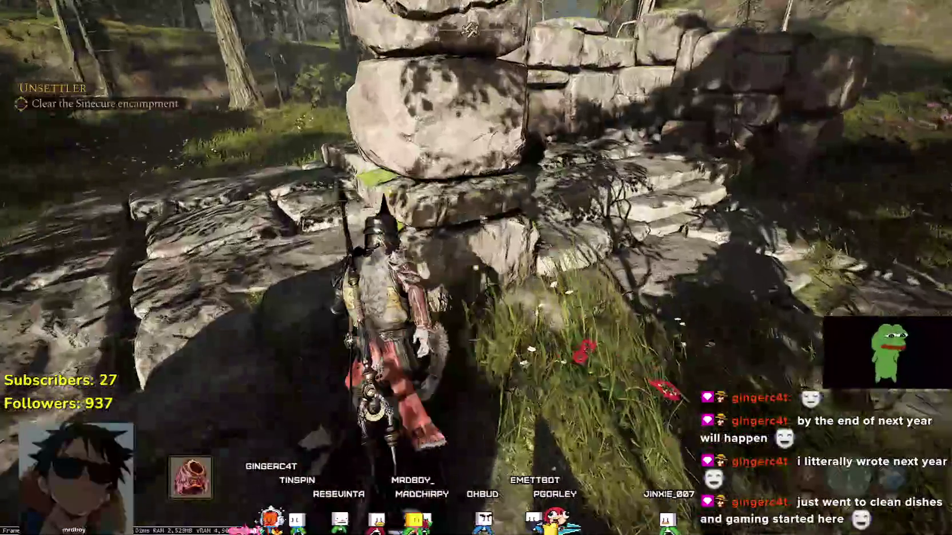
Loot the chest for 65 Dracs, kill the antlered creature and collect its Whisprig.
{"action": "key", "text": "w"}
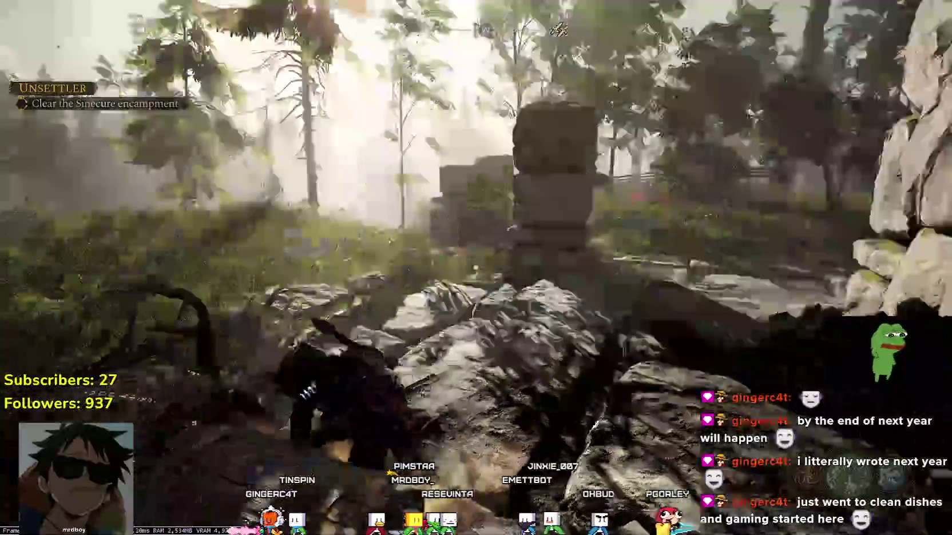
{"action": "key", "text": "e"}
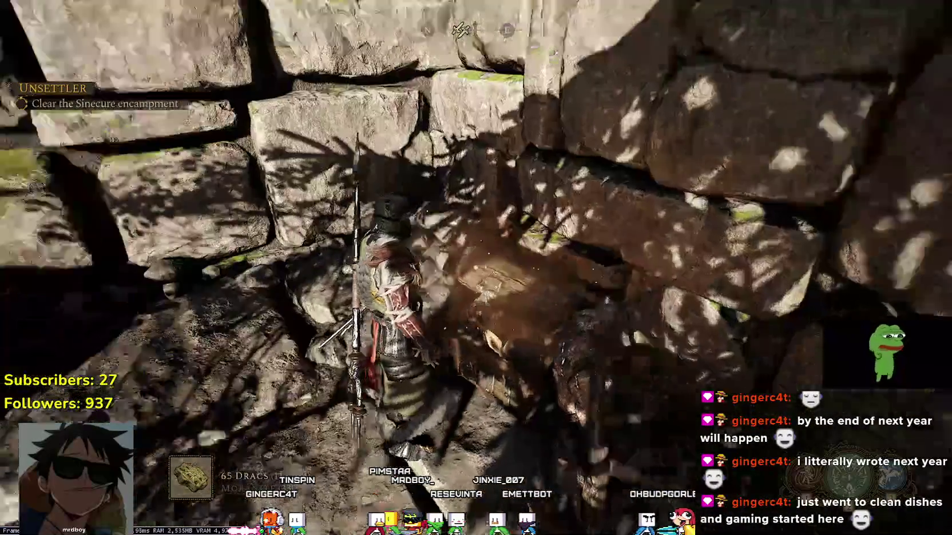
{"action": "key", "text": "w"}
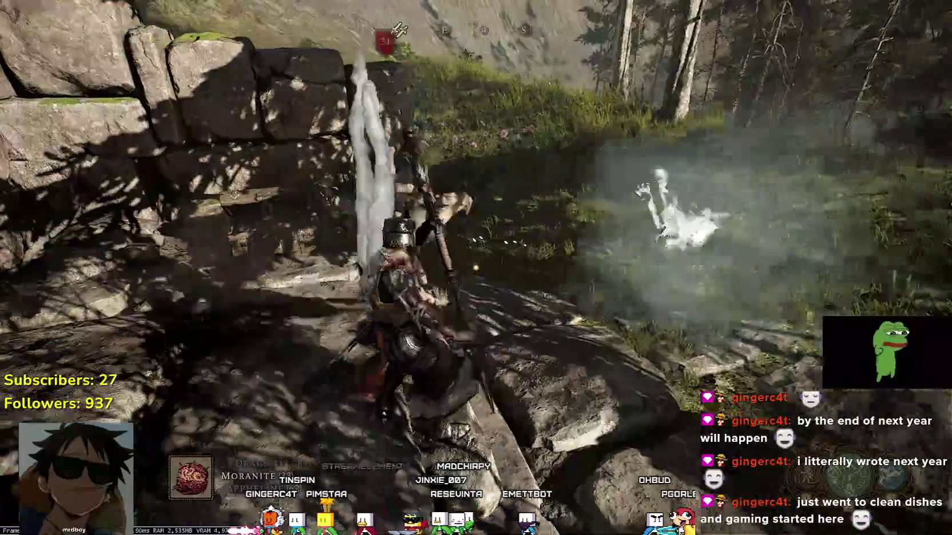
{"action": "key", "text": "w"}
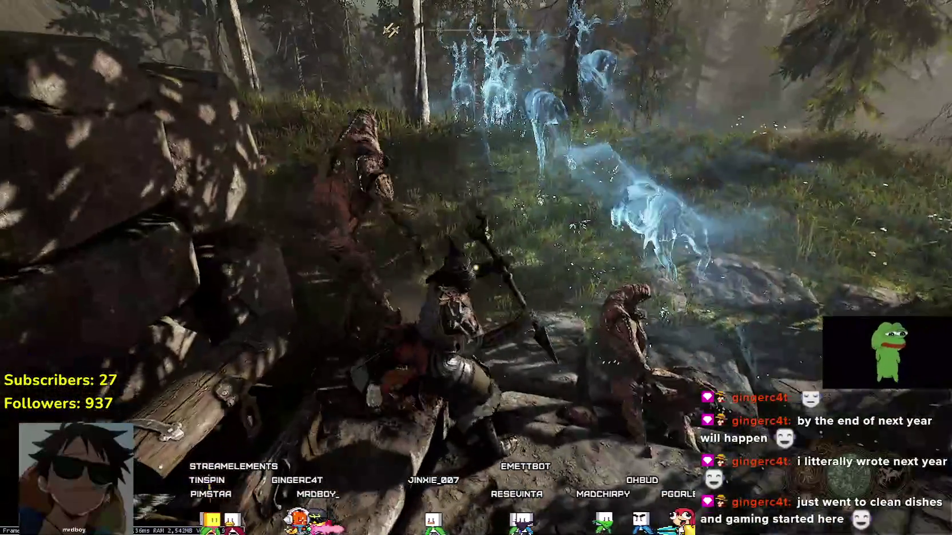
{"action": "left_click", "coordinate": [476, 268]}
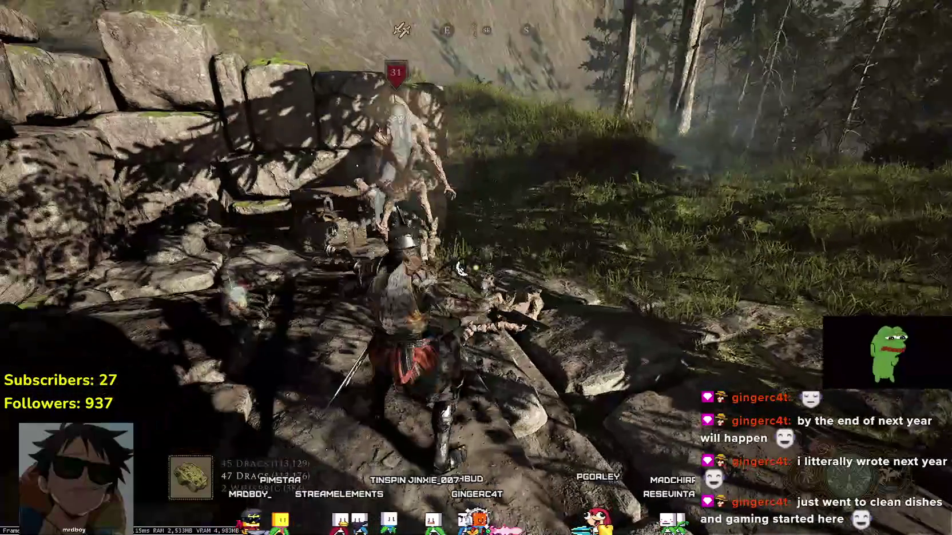
{"action": "left_click", "coordinate": [476, 268]}
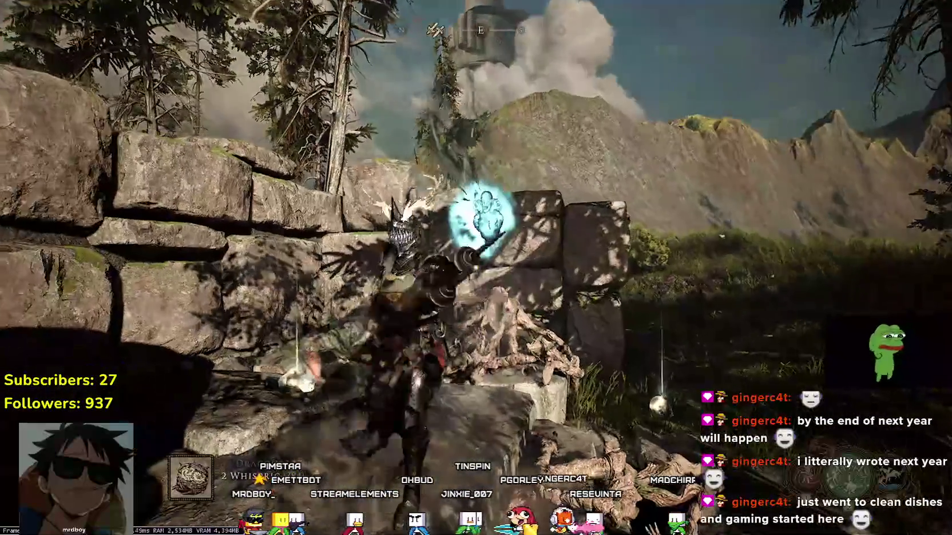
{"action": "key", "text": "e"}
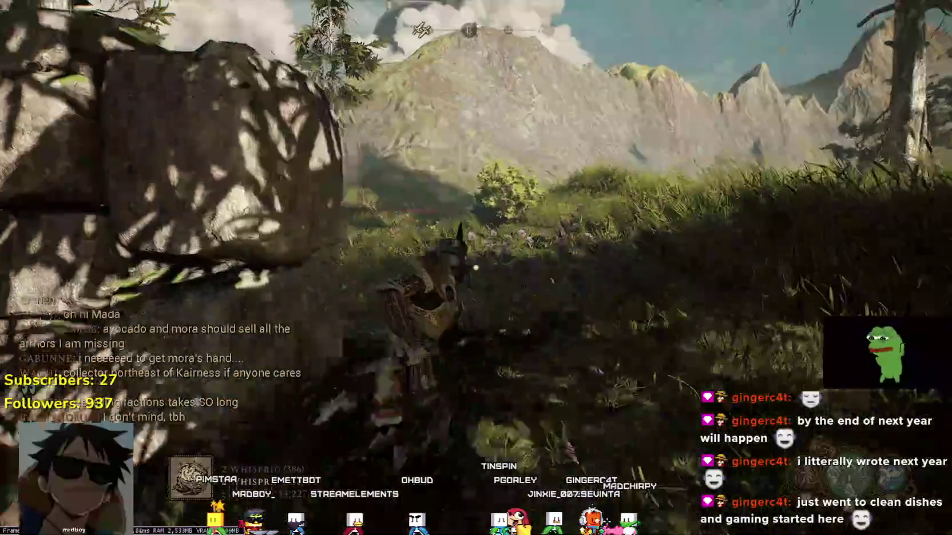
{"action": "key", "text": "w"}
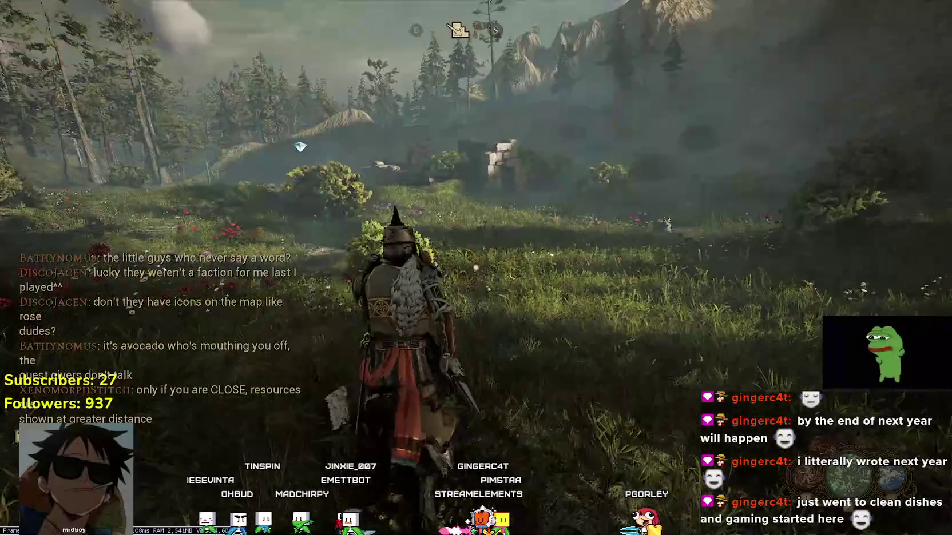
Run through the red flowers, climb the stone wall and mossy rock, and drop into the clearing.
{"action": "key", "text": "w"}
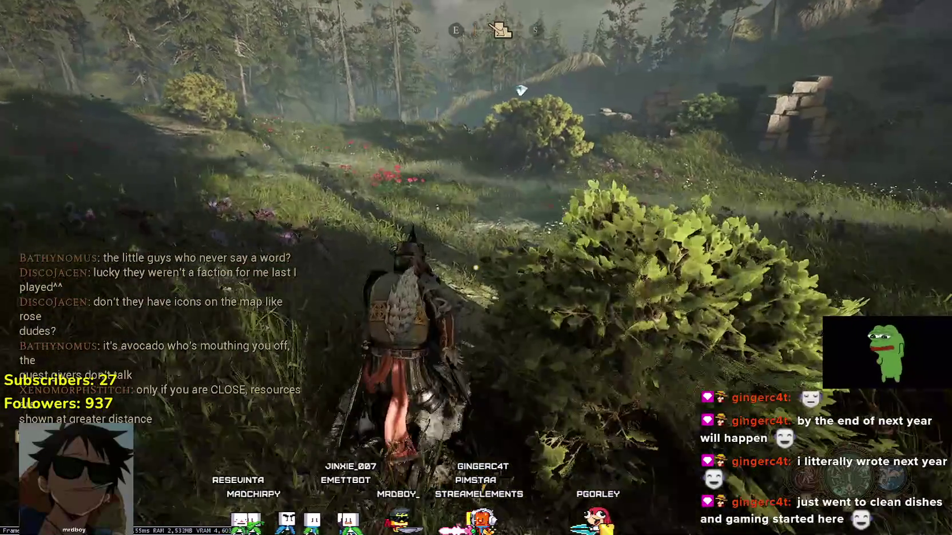
{"action": "key", "text": "s"}
{"action": "key", "text": "w"}
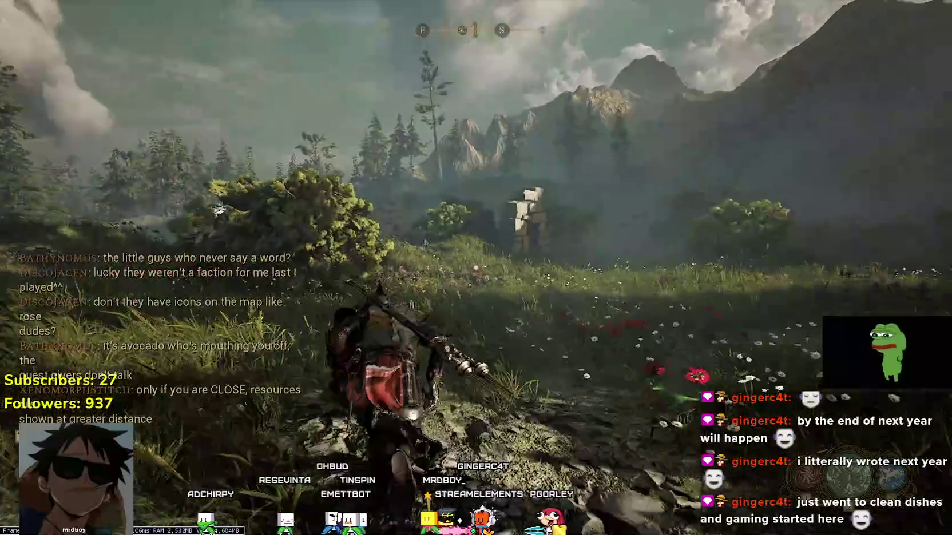
{"action": "key", "text": "w"}
{"action": "key", "text": "a"}
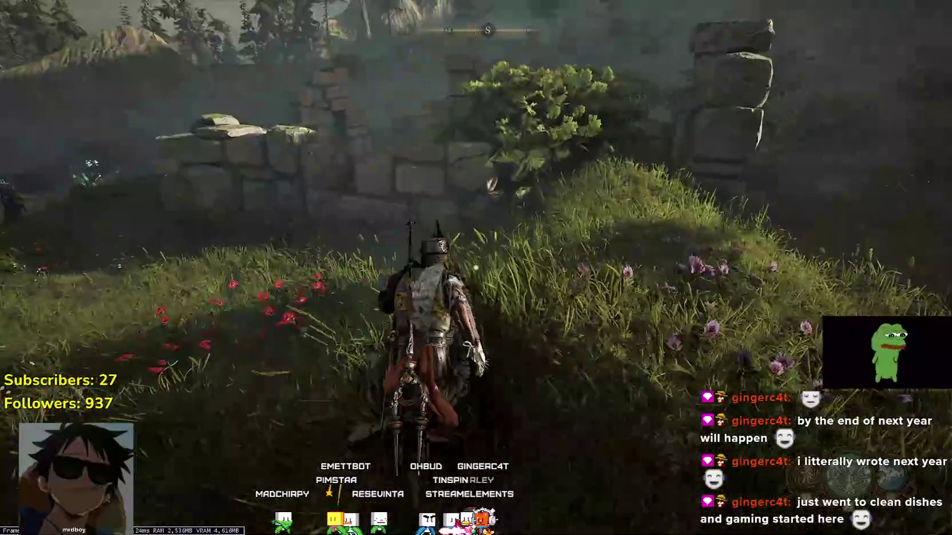
{"action": "key", "text": "w"}
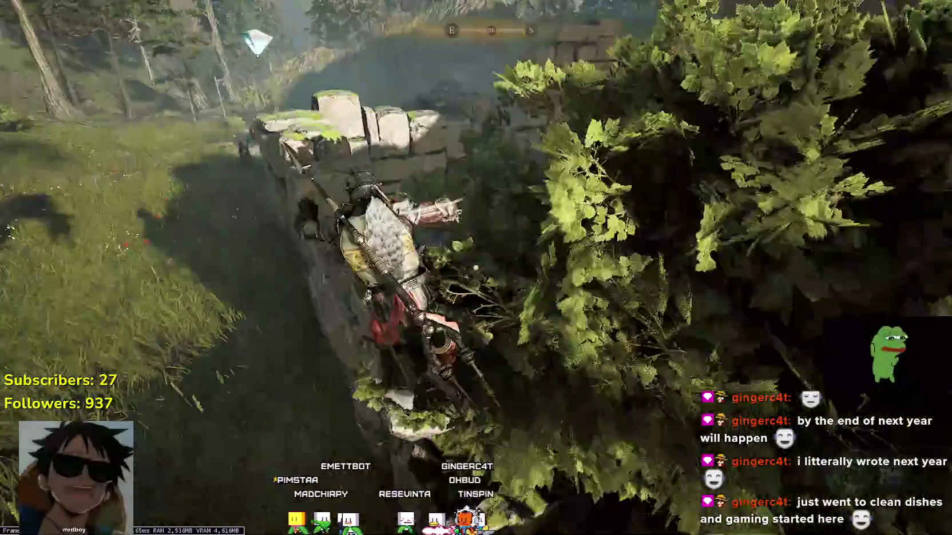
{"action": "key", "text": "w"}
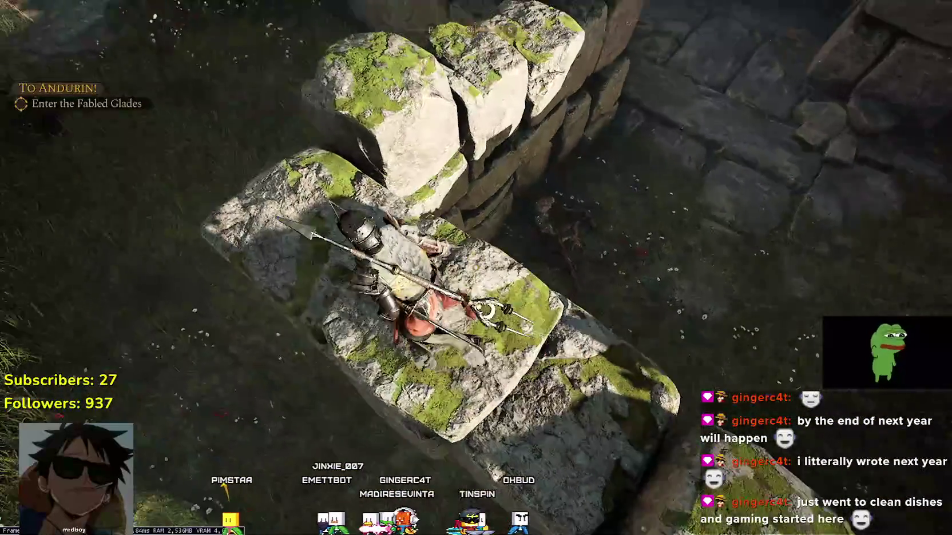
{"action": "key", "text": "w"}
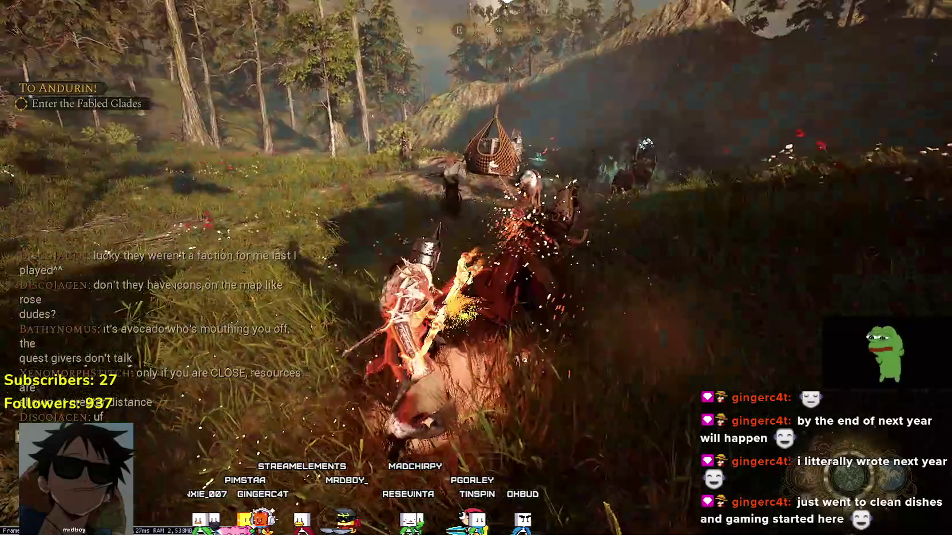
Fight the meadow enemies with a special attack and repeated slashes until the character falls.
{"action": "key", "text": "w"}
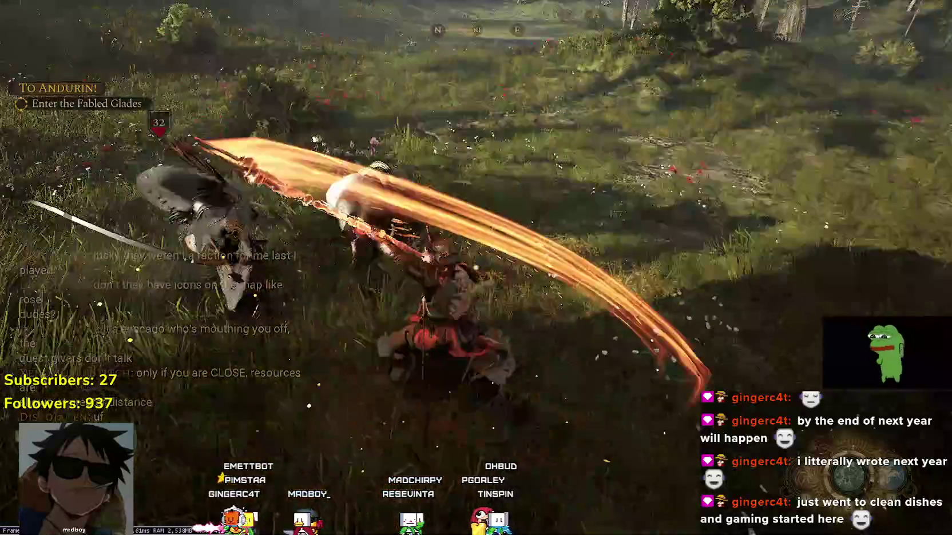
{"action": "key", "text": "w"}
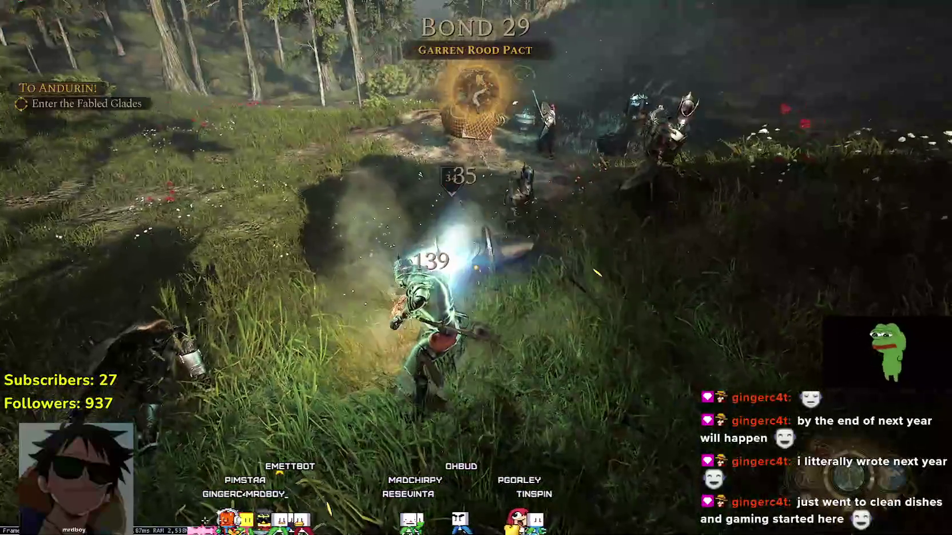
{"action": "left_click", "coordinate": [476, 267]}
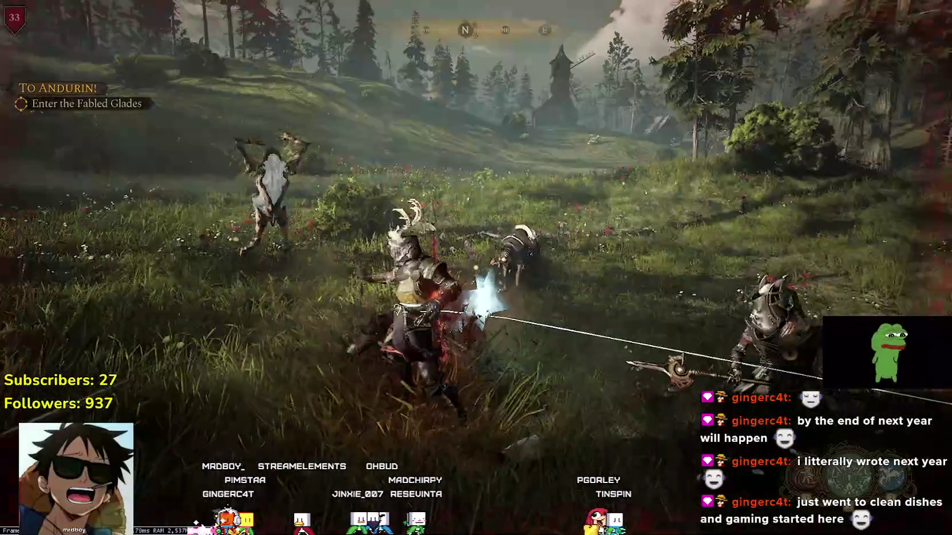
{"action": "left_click", "coordinate": [476, 268]}
{"action": "left_click", "coordinate": [476, 267]}
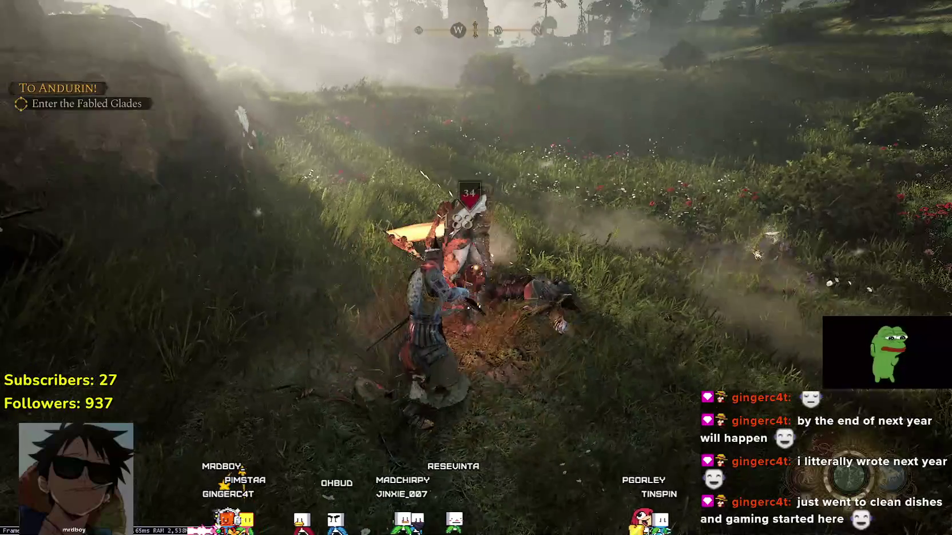
{"action": "left_click", "coordinate": [476, 267]}
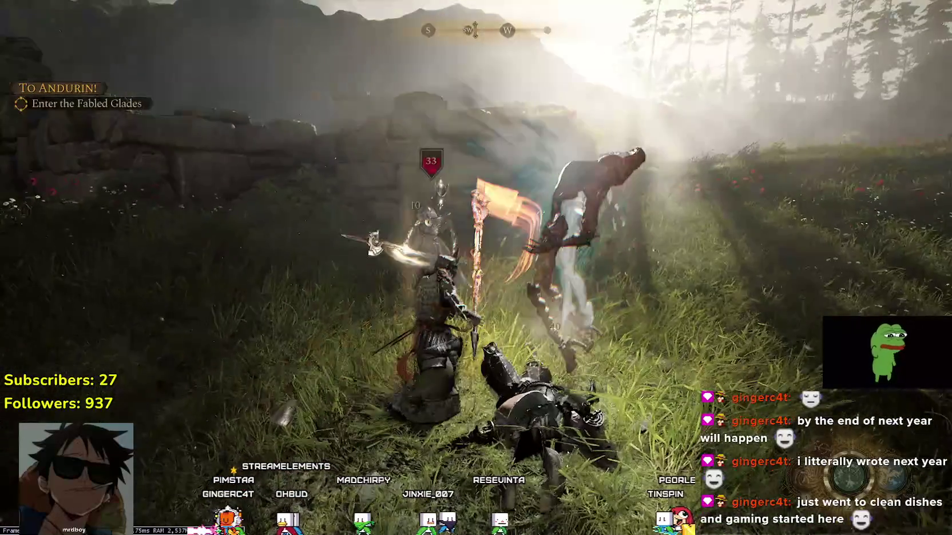
{"action": "left_click", "coordinate": [475, 267]}
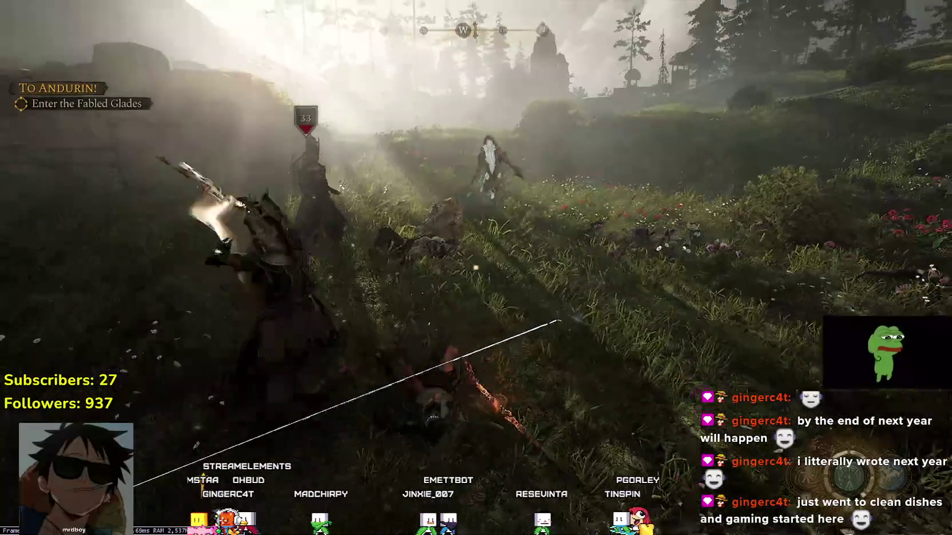
{"action": "left_click", "coordinate": [476, 267]}
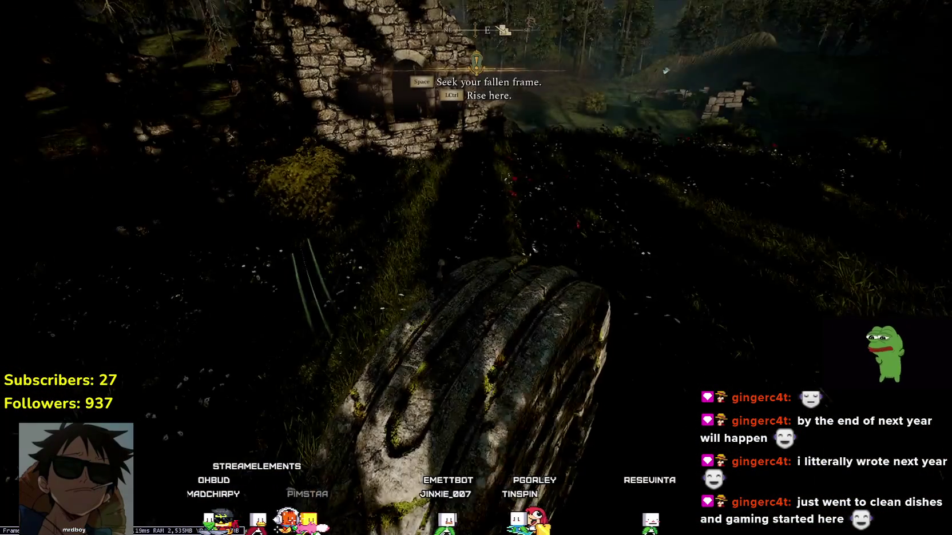
Revive after falling, travel to the Glades of Andurin gate, and open the world map.
{"action": "key", "text": "space"}
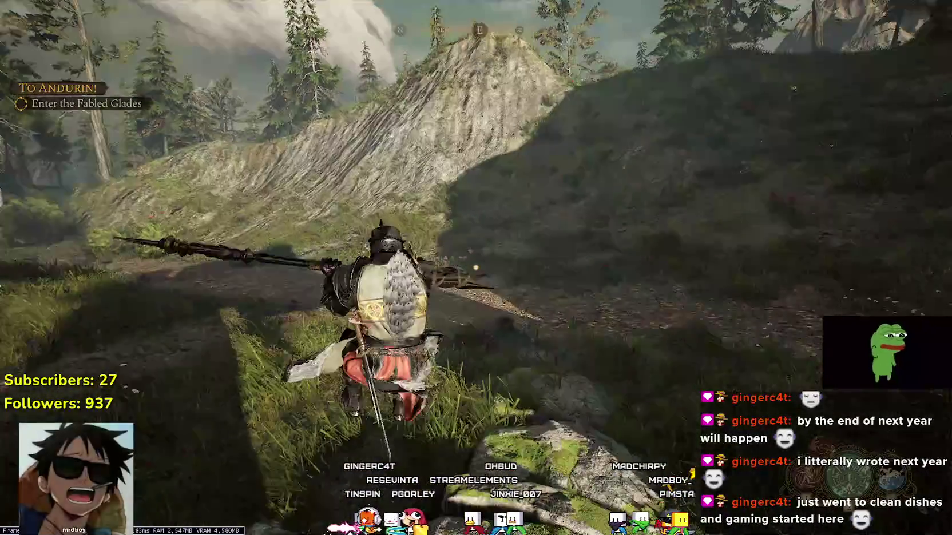
{"action": "key", "text": "m"}
{"action": "key", "text": "m"}
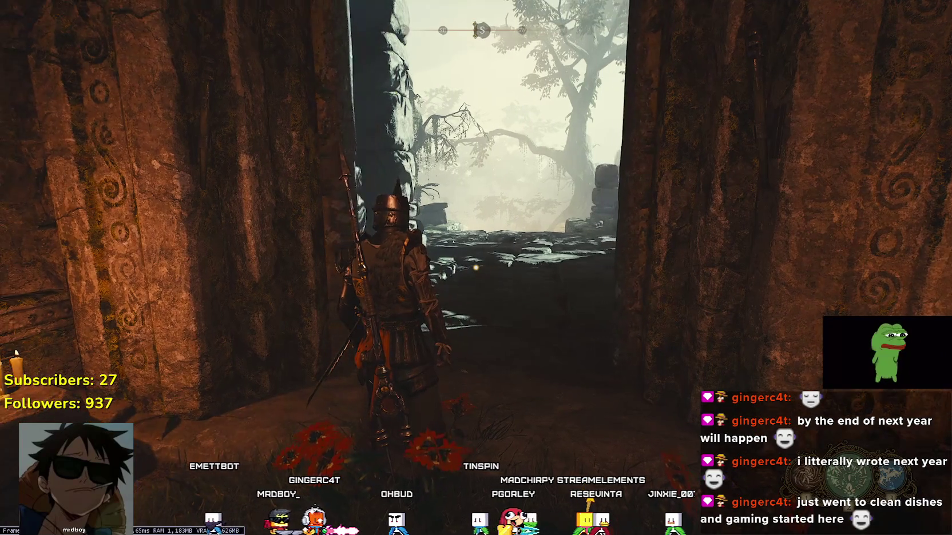
Go through the gateway into the glades and run down the forest path toward the level-34 enemy.
{"action": "key", "text": "w"}
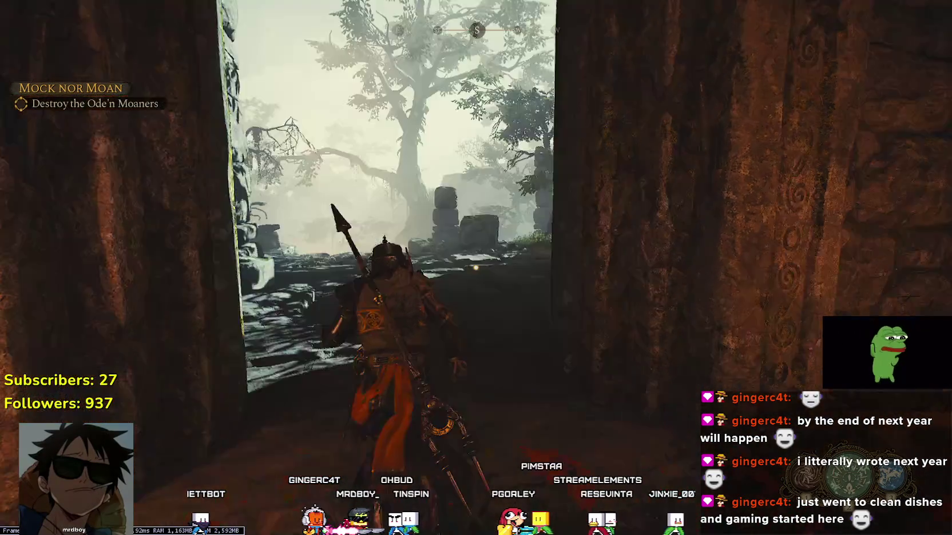
{"action": "key", "text": "w"}
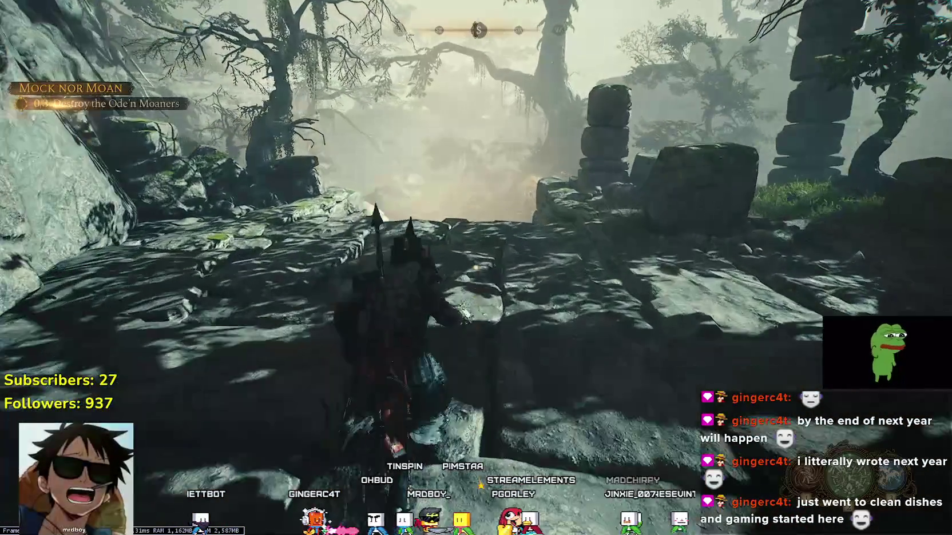
{"action": "key", "text": "w"}
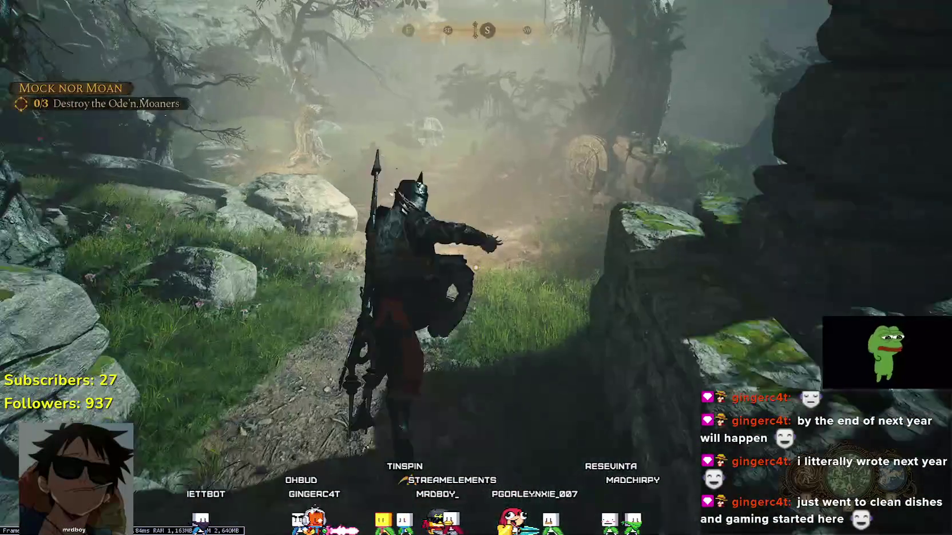
{"action": "key", "text": "w"}
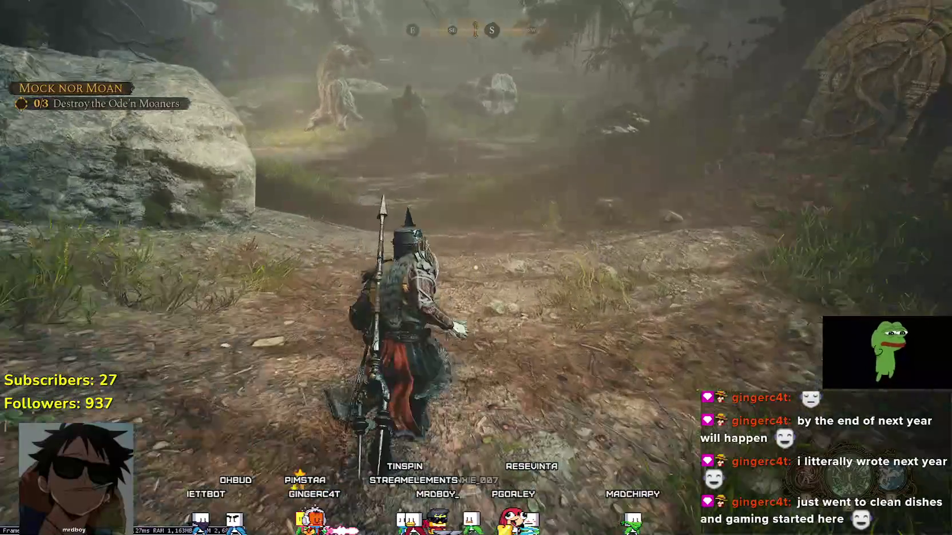
{"action": "key", "text": "w"}
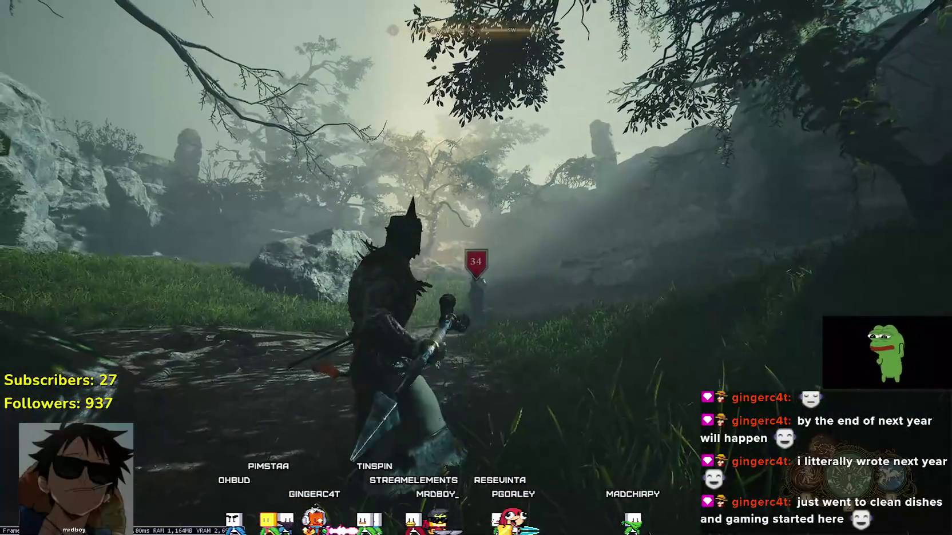
{"action": "key", "text": "w"}
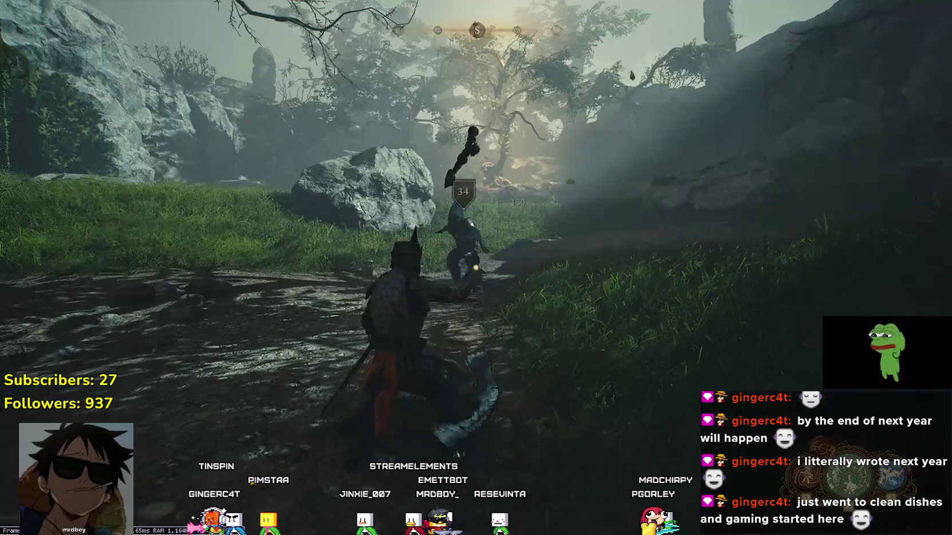
Continue past the mossy rock and over the rocks, past the stone pillar into the cave.
{"action": "key", "text": "w"}
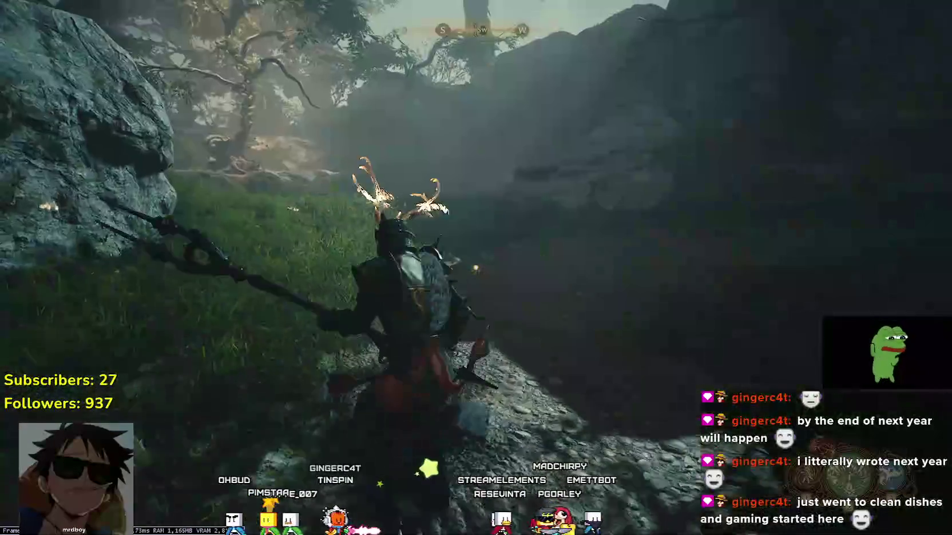
{"action": "key", "text": "w"}
{"action": "key", "text": "w"}
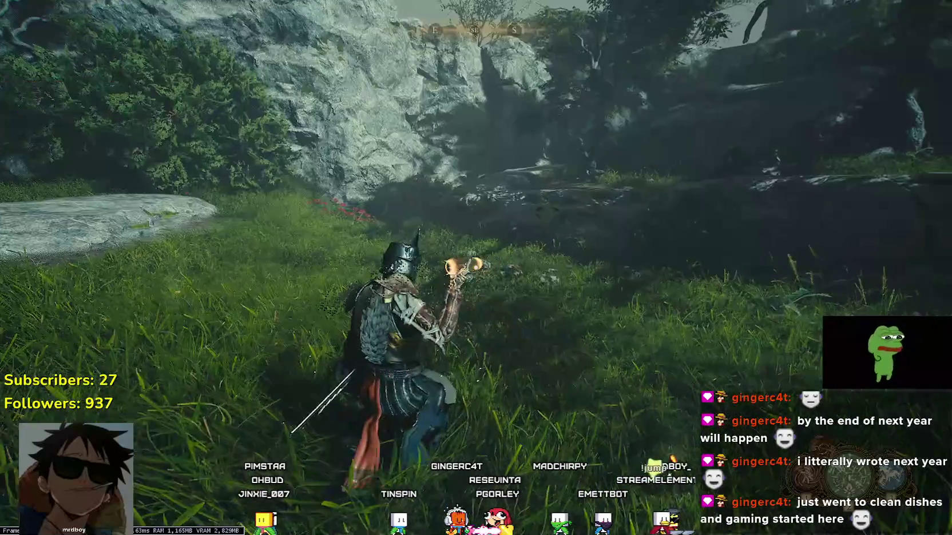
{"action": "key", "text": "w"}
{"action": "key", "text": "w"}
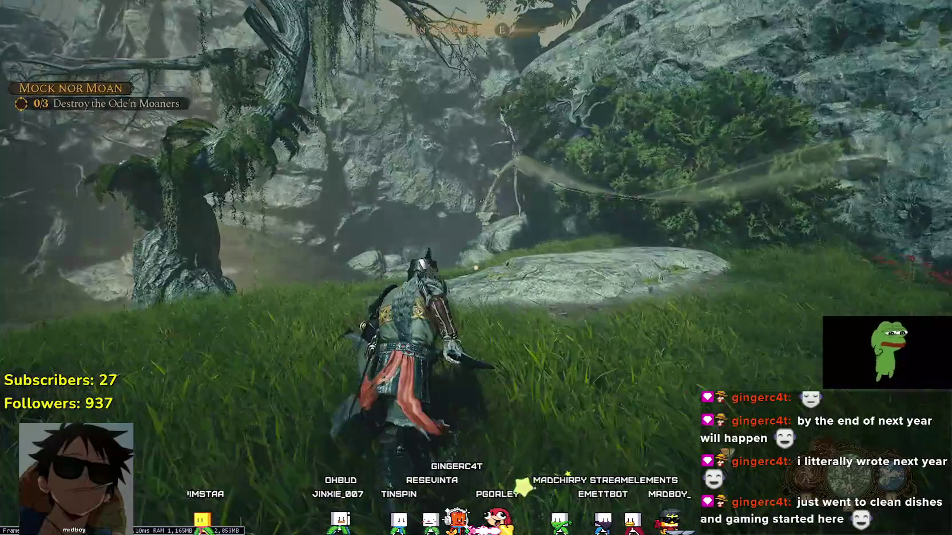
{"action": "key", "text": "w"}
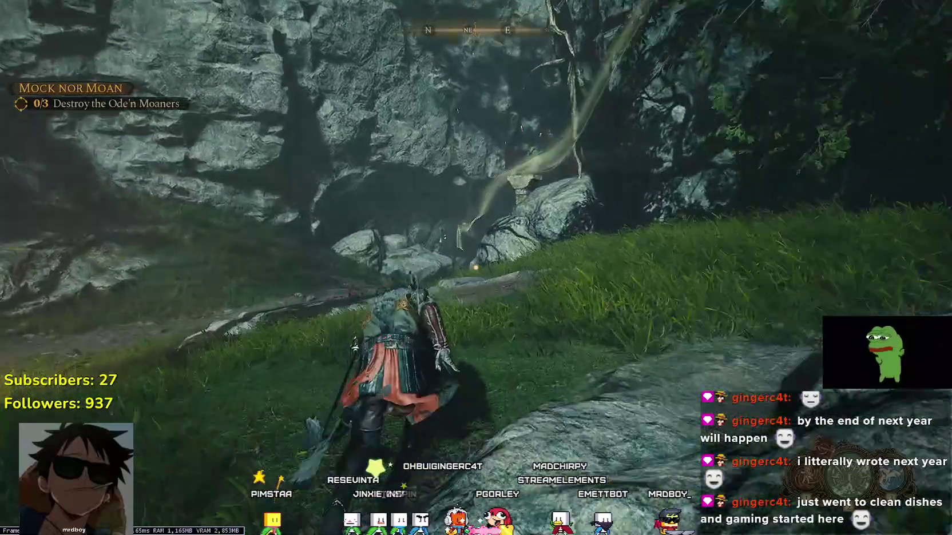
{"action": "key", "text": "w"}
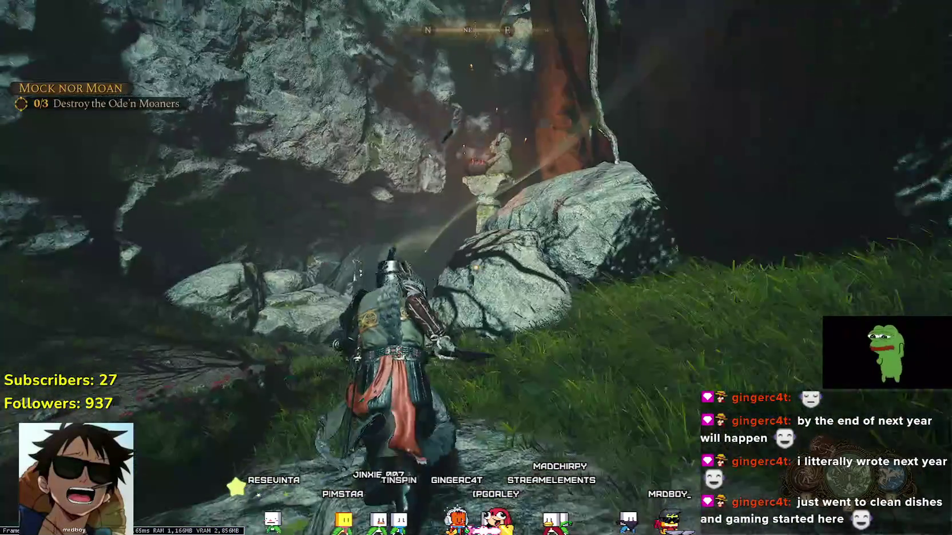
{"action": "key", "text": "w"}
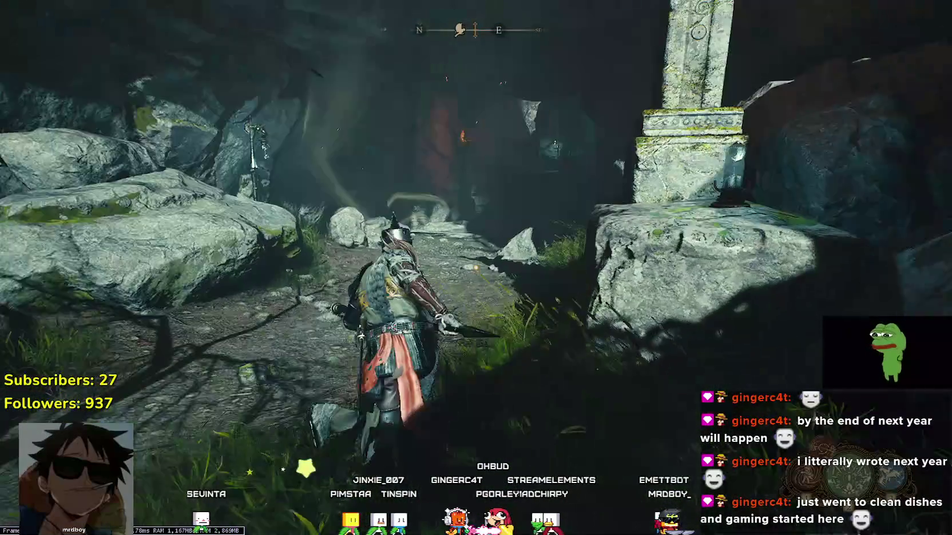
{"action": "key", "text": "w"}
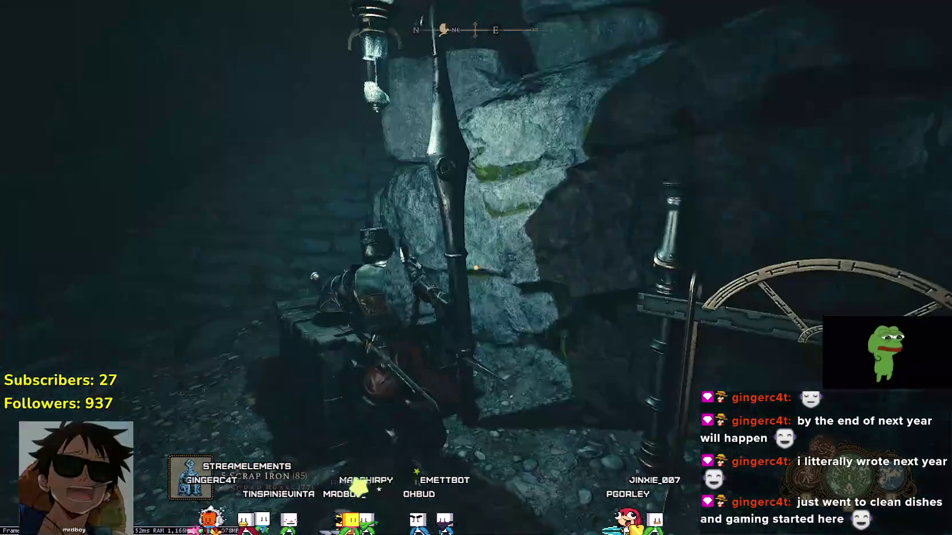
Climb out of the cave into the clearing and defeat the hooded level-36 scarecrow enemy.
{"action": "key", "text": "w"}
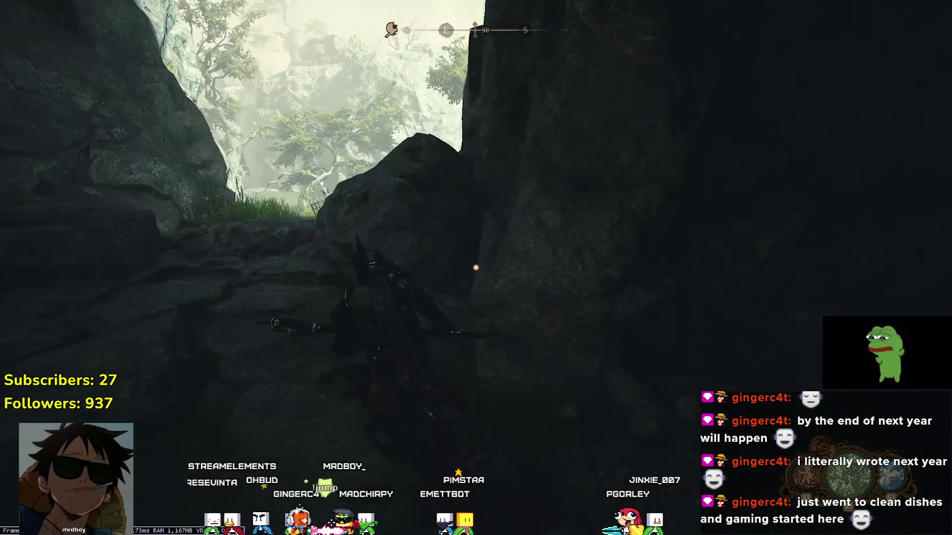
{"action": "key", "text": "w"}
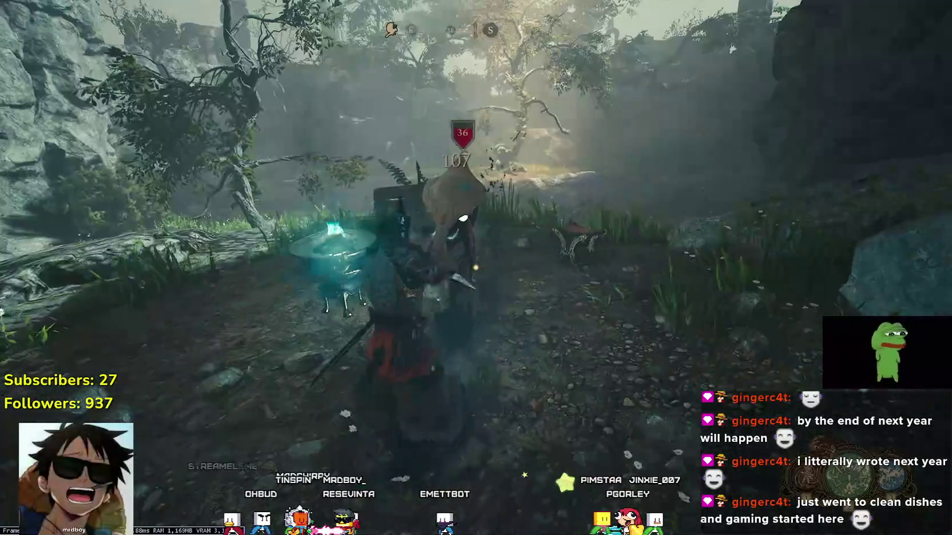
{"action": "left_click", "coordinate": [476, 267]}
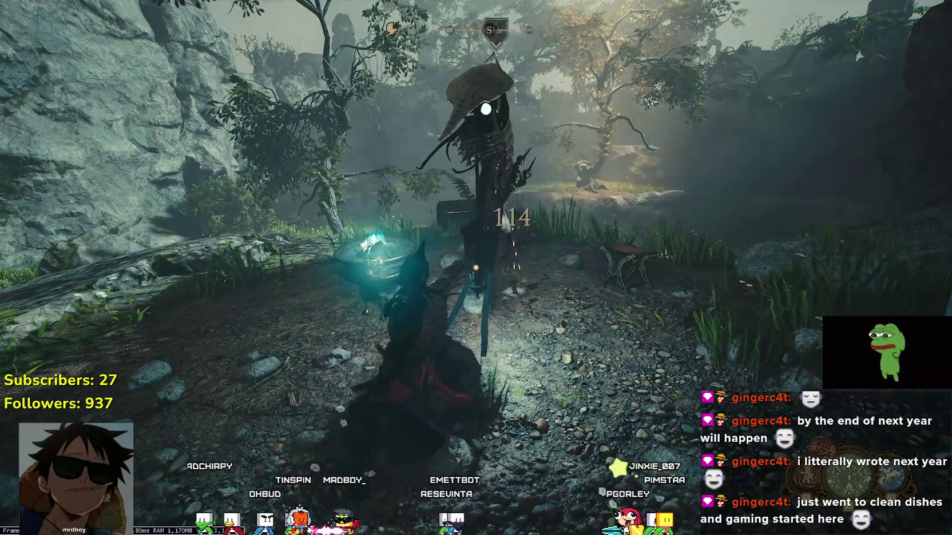
{"action": "left_click", "coordinate": [476, 268]}
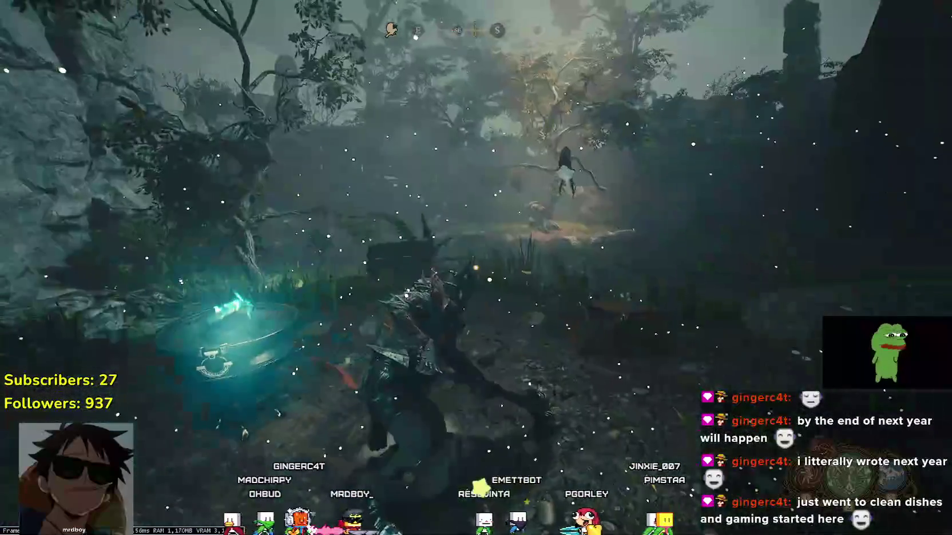
Loot the chest, free the caged creature by the rock, and skip the rescue cinematic.
{"action": "key", "text": "w"}
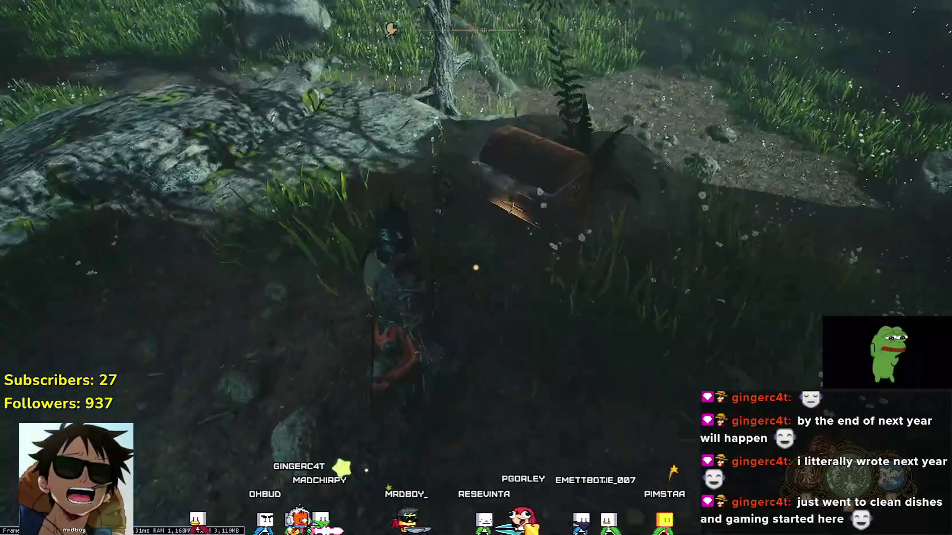
{"action": "key", "text": "e"}
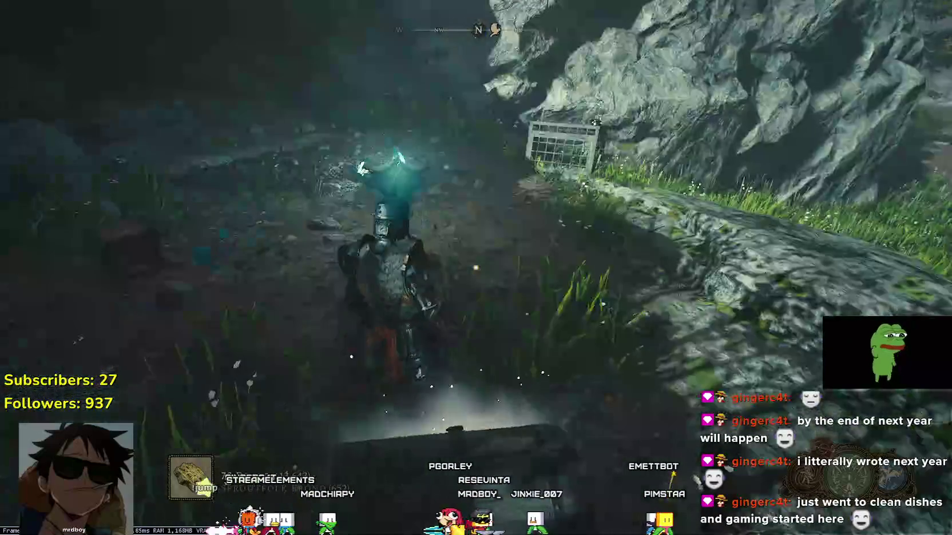
{"action": "key", "text": "w"}
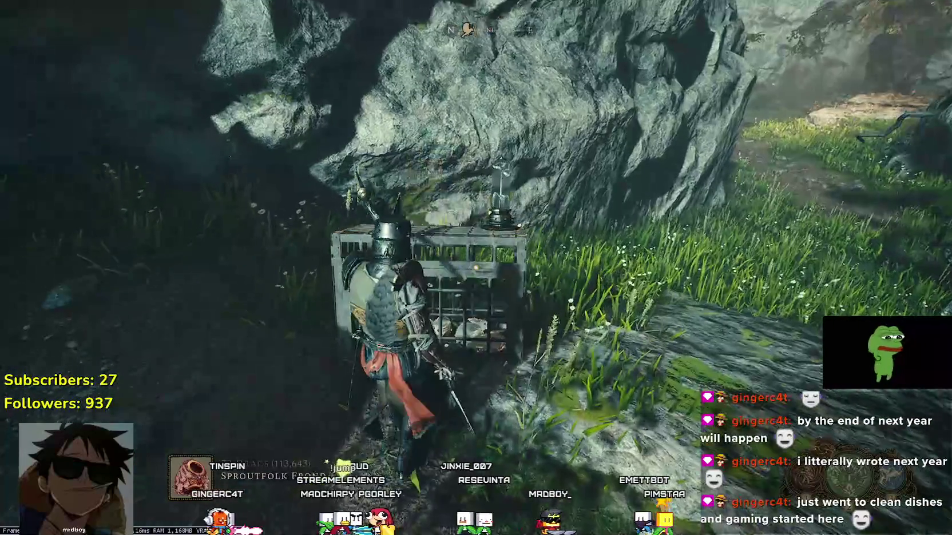
{"action": "key", "text": "e"}
{"action": "key", "text": "Escape"}
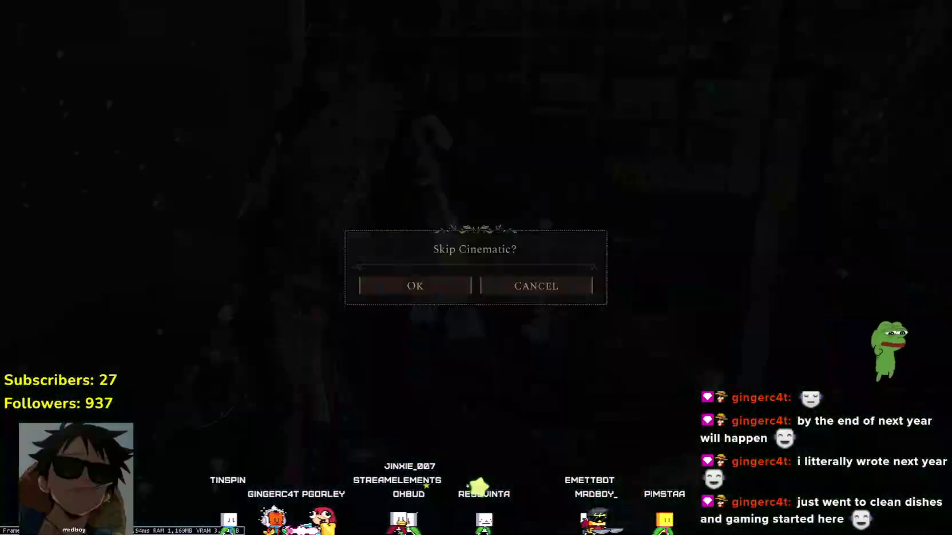
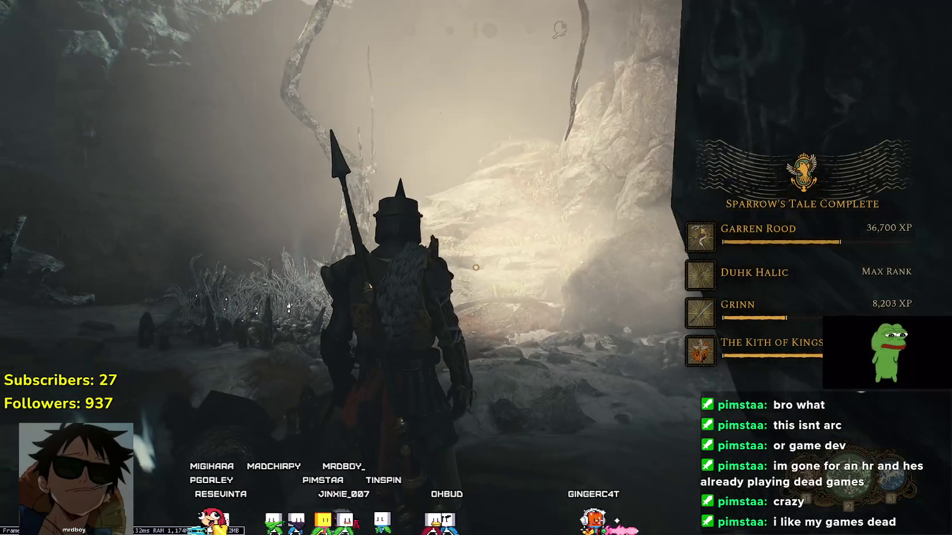
Run the knight out of the cave, across the misty clearing past the pale tree onto the rocks.
{"action": "key", "text": "w"}
{"action": "key", "text": "w"}
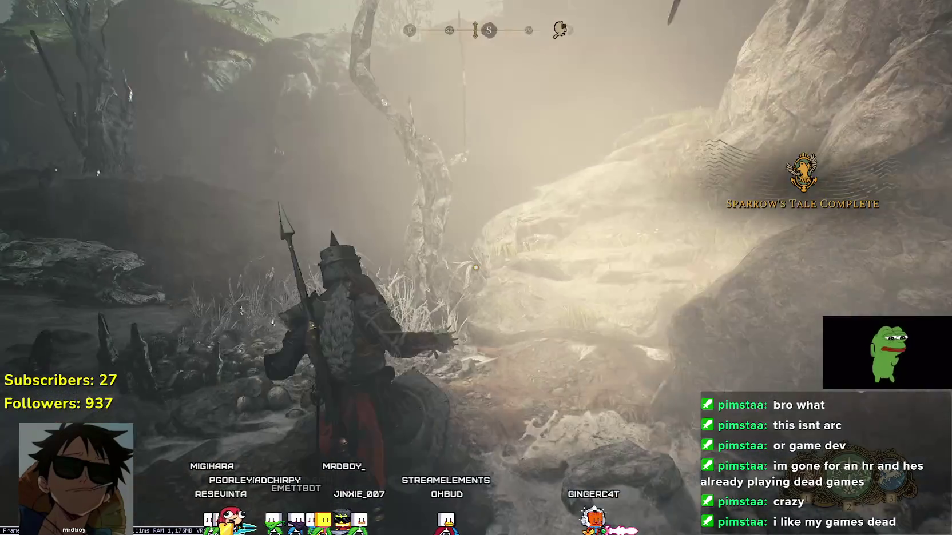
{"action": "key", "text": "w"}
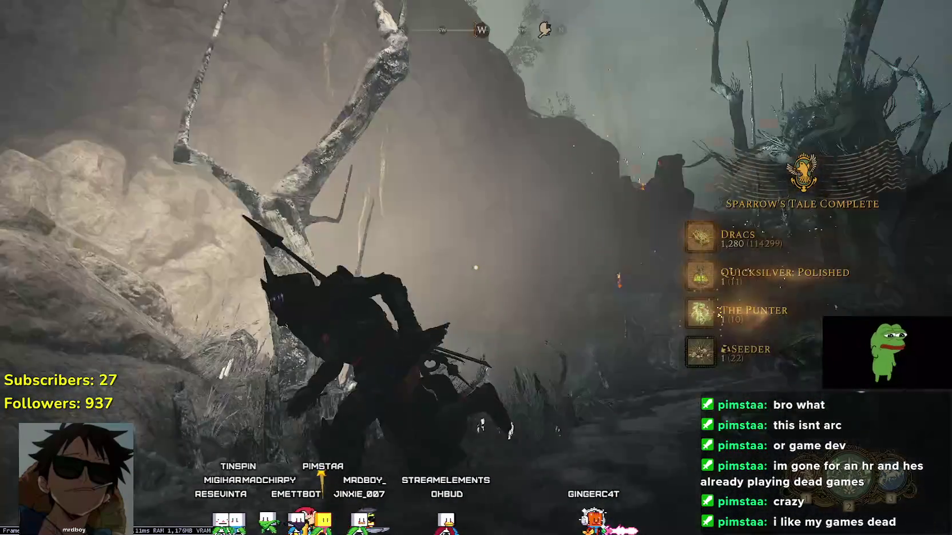
{"action": "key", "text": "w"}
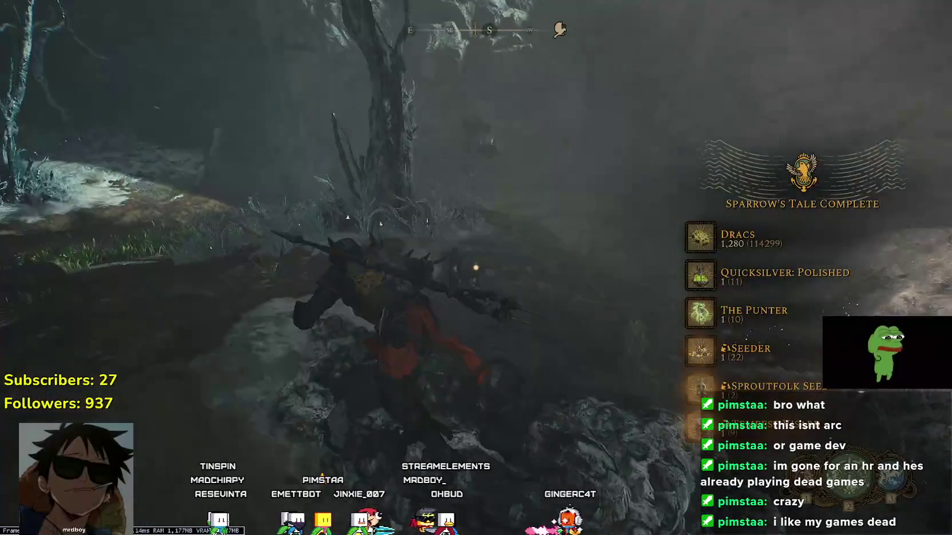
{"action": "key", "text": "w"}
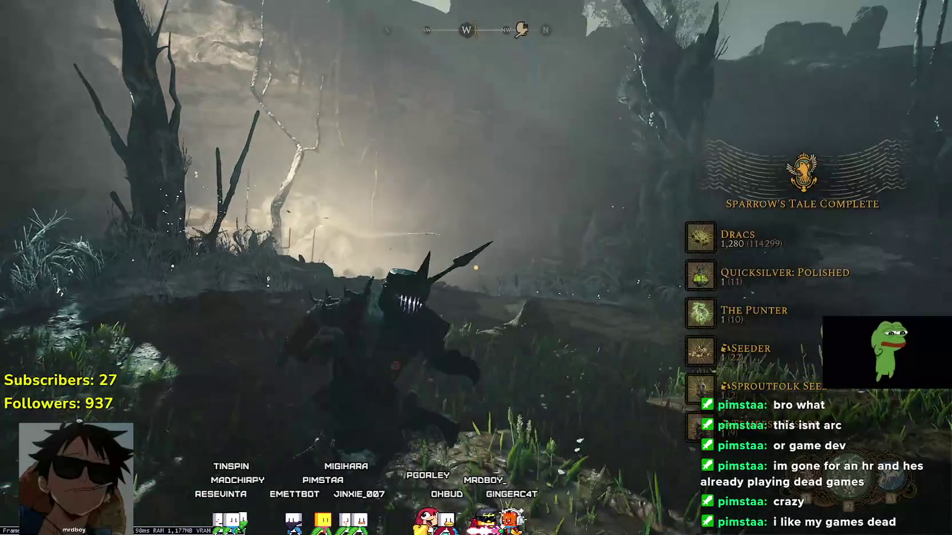
{"action": "key", "text": "w"}
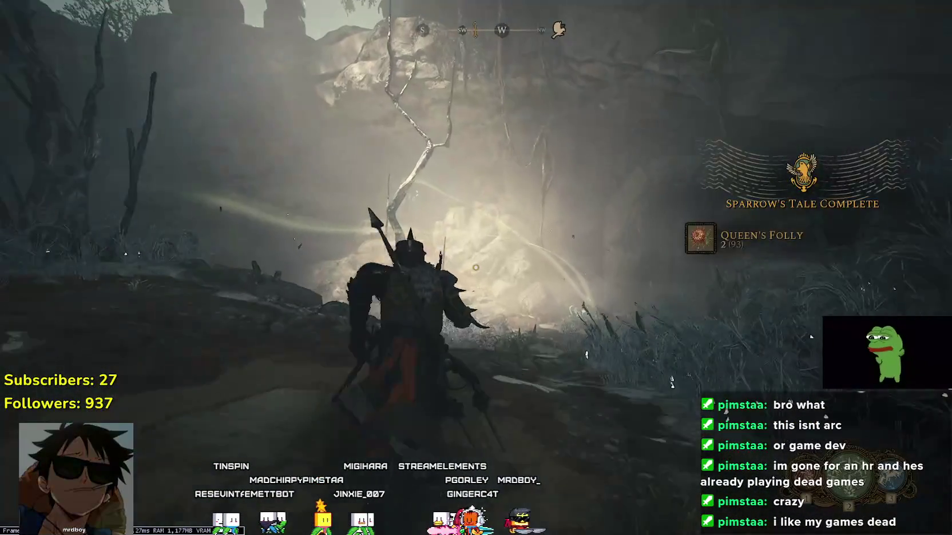
{"action": "key", "text": "w"}
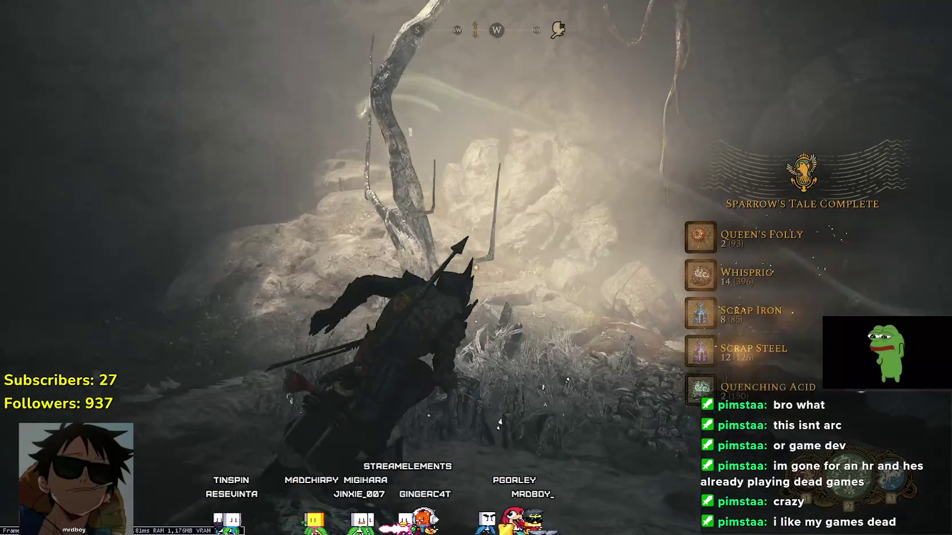
Cross the dark ruins and stone ledge, then enter the candlelit shrine room through the lit doorway.
{"action": "key", "text": "w"}
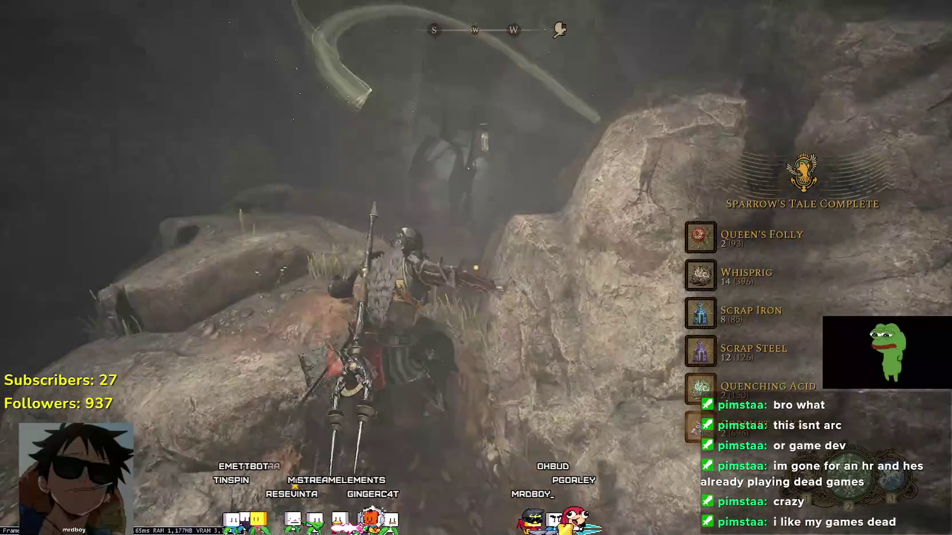
{"action": "key", "text": "w"}
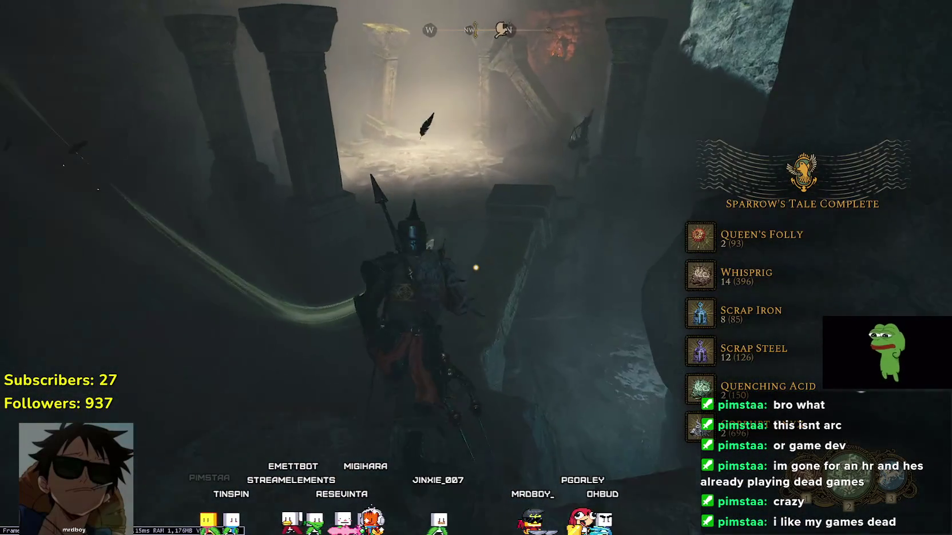
{"action": "key", "text": "w"}
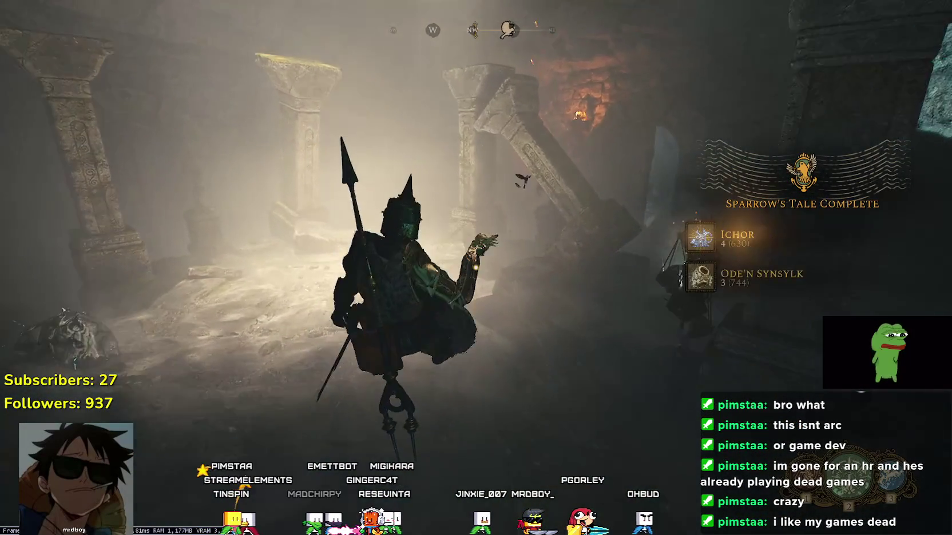
{"action": "key", "text": "w"}
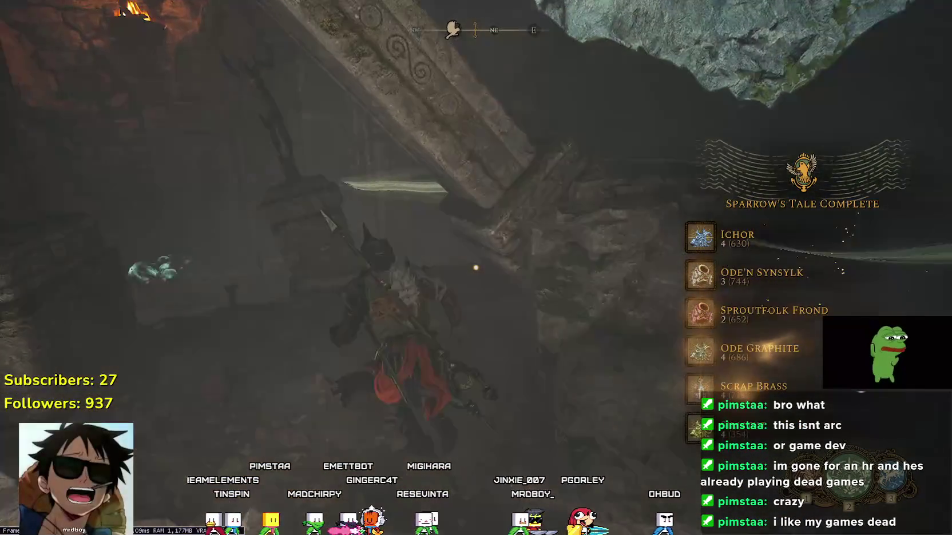
{"action": "key", "text": "w"}
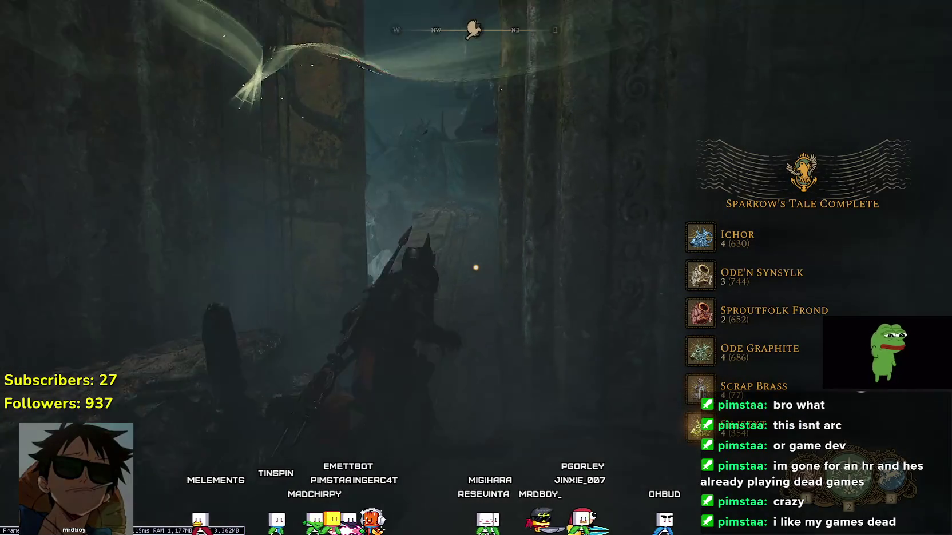
{"action": "key", "text": "w"}
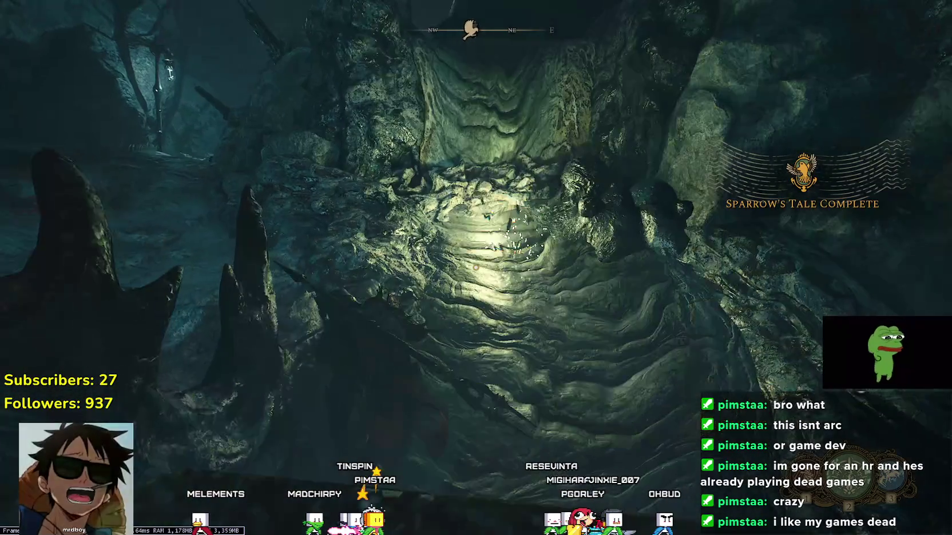
{"action": "key", "text": "w"}
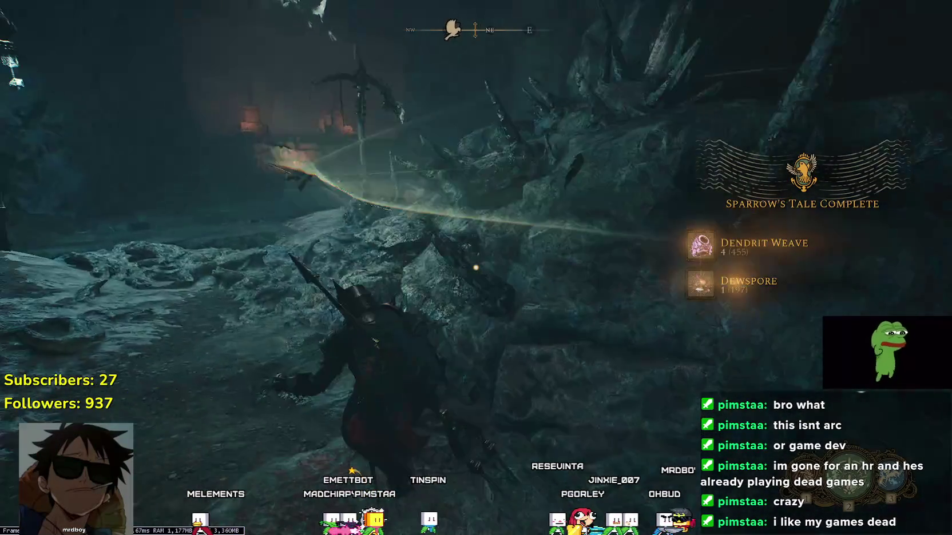
{"action": "key", "text": "w"}
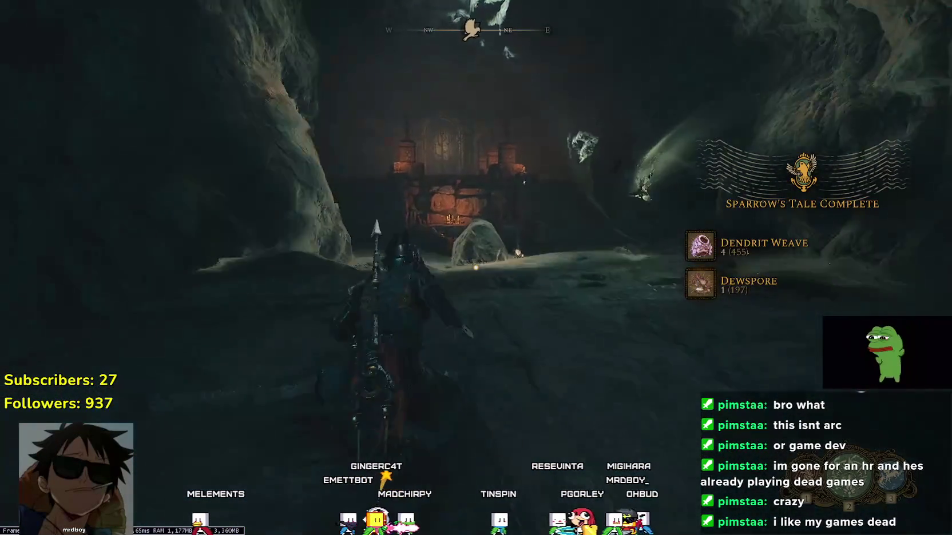
{"action": "key", "text": "w"}
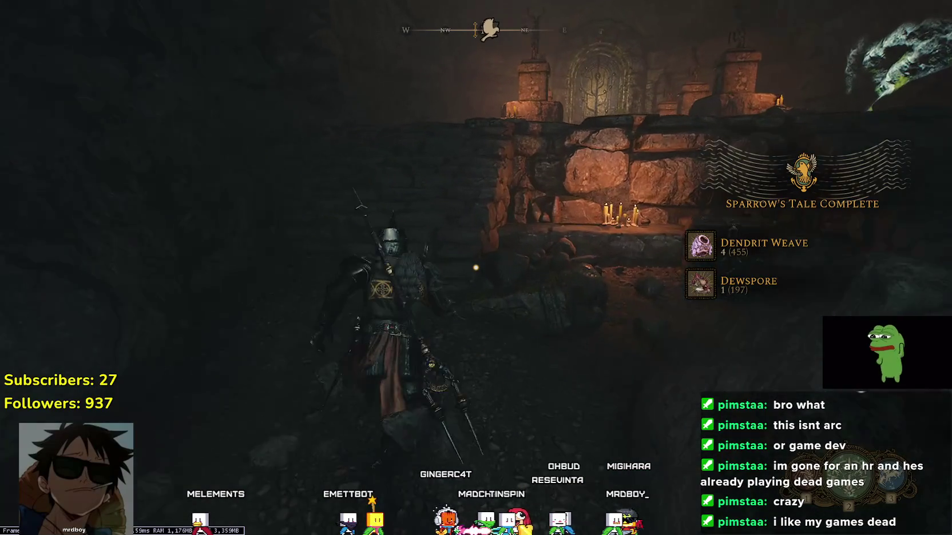
{"action": "key", "text": "w"}
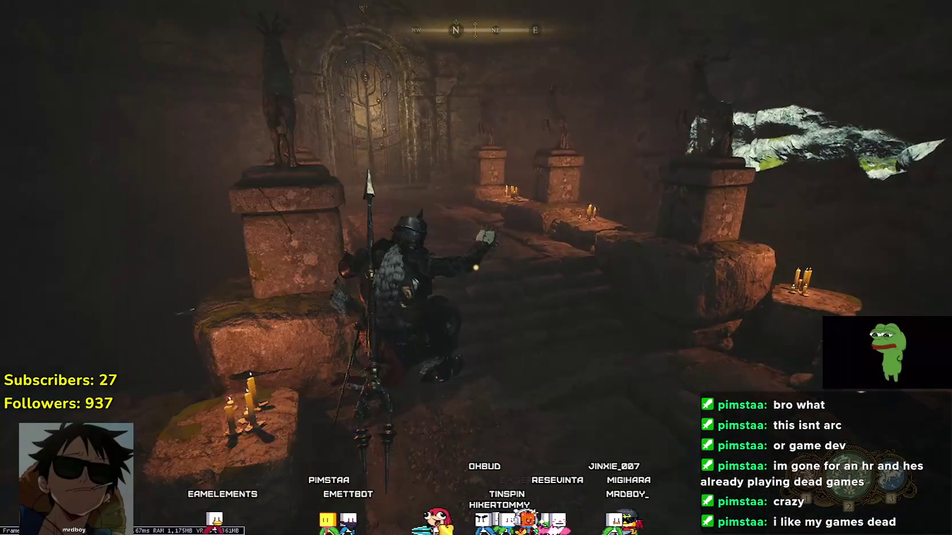
{"action": "key", "text": "w"}
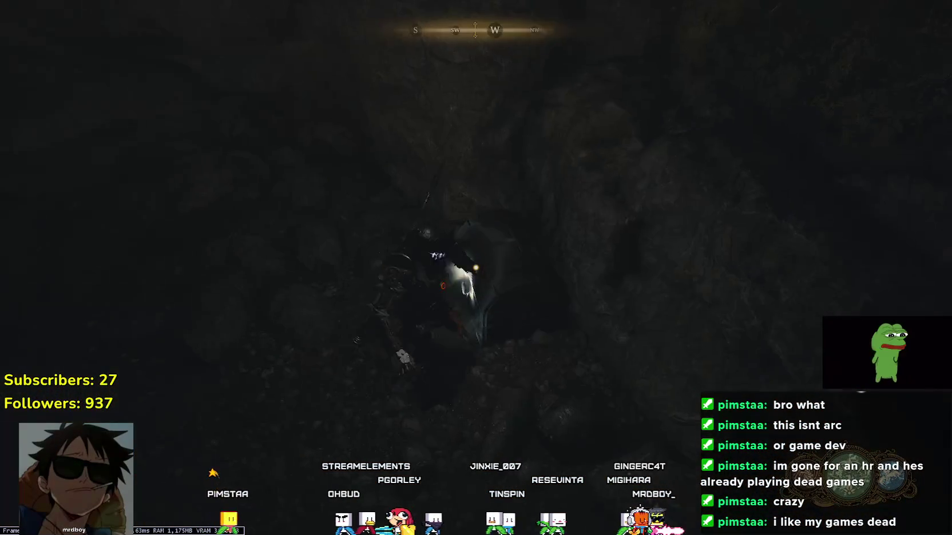
Drop into the shaft for the quicksilver, check the sealed crypt gate, then head toward the carved wall.
{"action": "key", "text": "e"}
{"action": "key", "text": "w"}
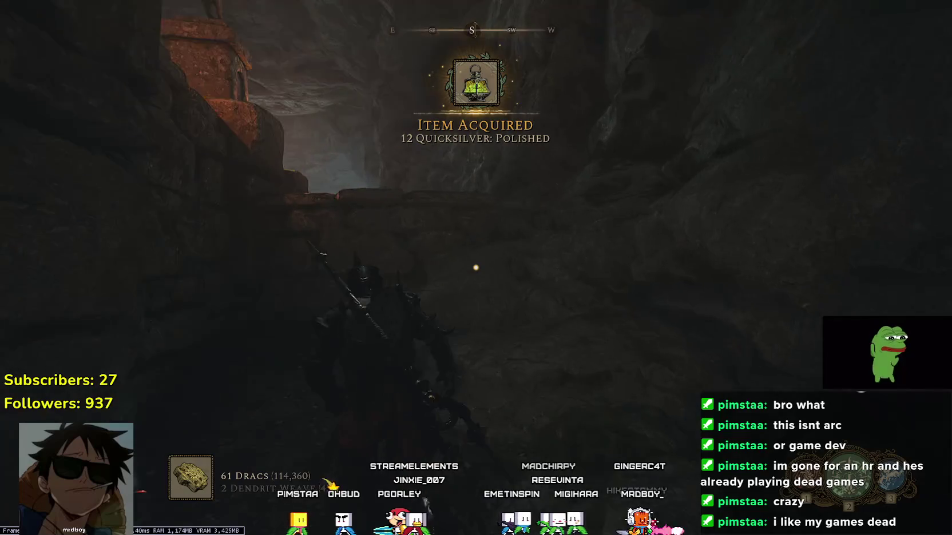
{"action": "key", "text": "w"}
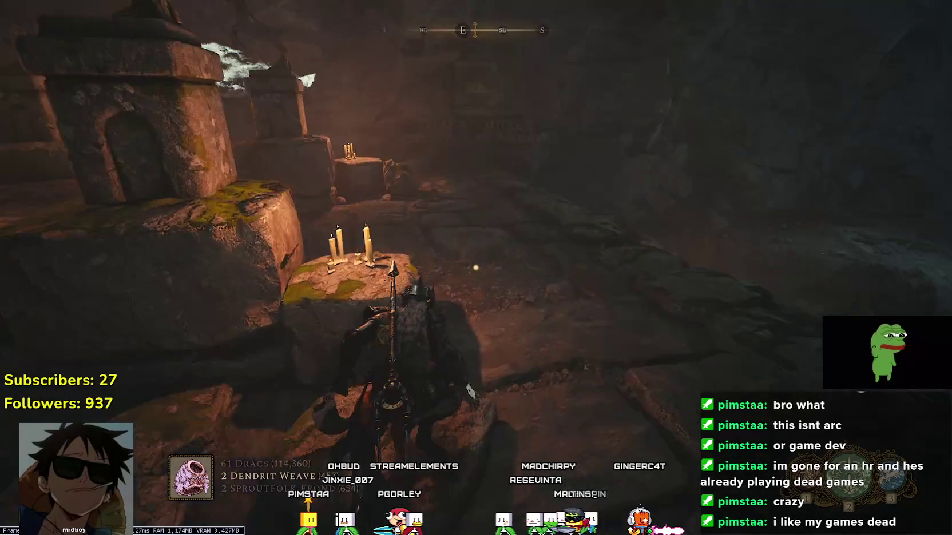
{"action": "key", "text": "w"}
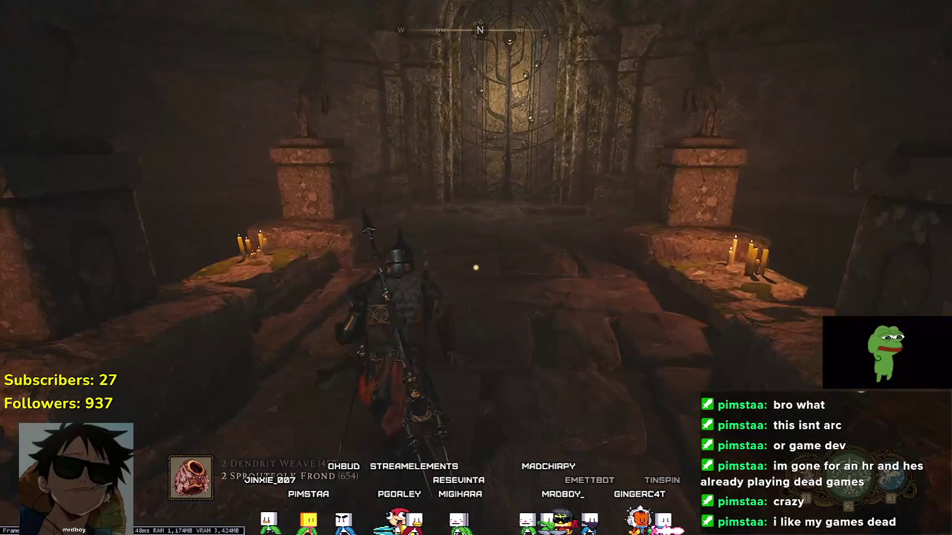
{"action": "key", "text": "w"}
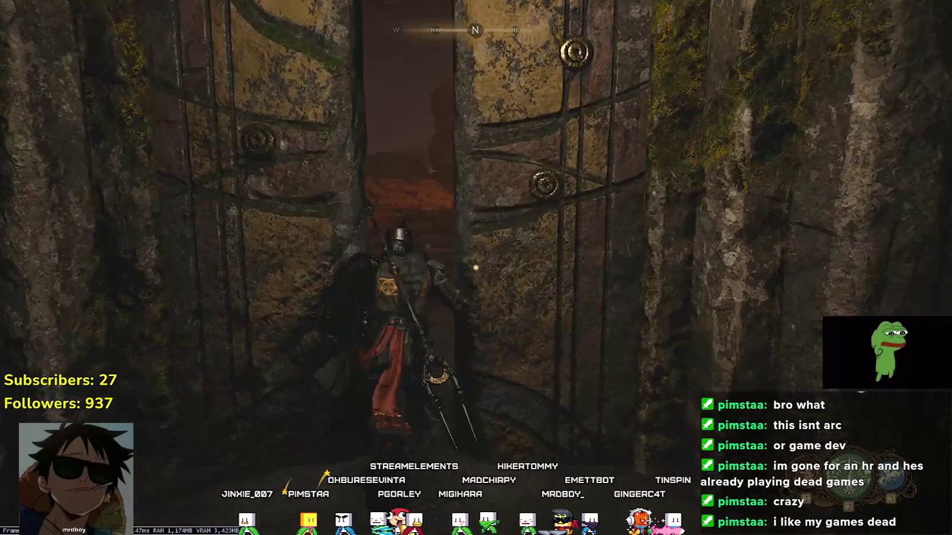
{"action": "key", "text": "w"}
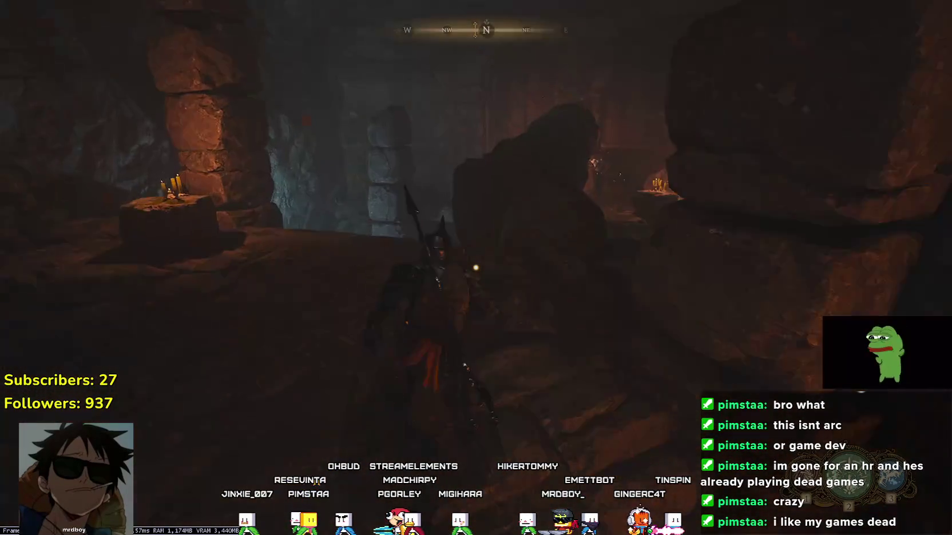
{"action": "key", "text": "w"}
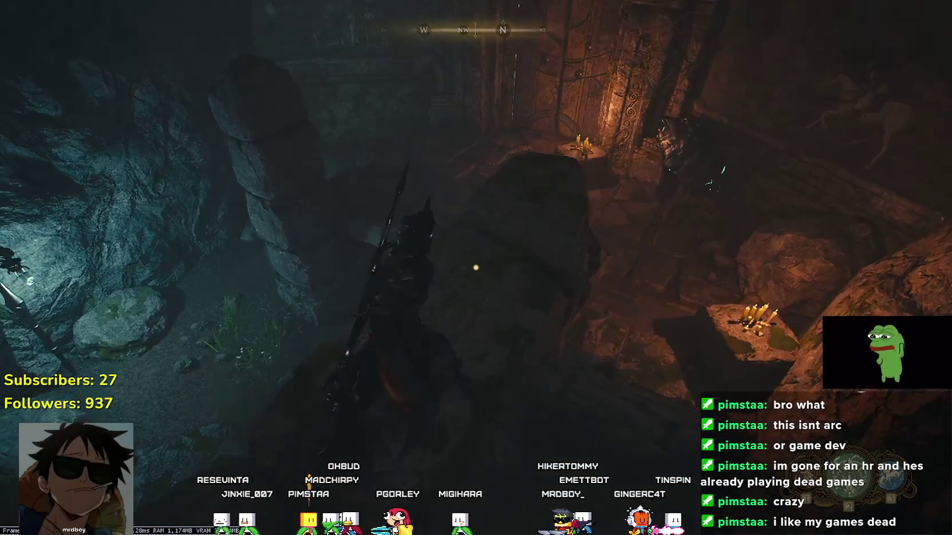
Strike the enemy by the carved wall and open the carved double door.
{"action": "key", "text": "w"}
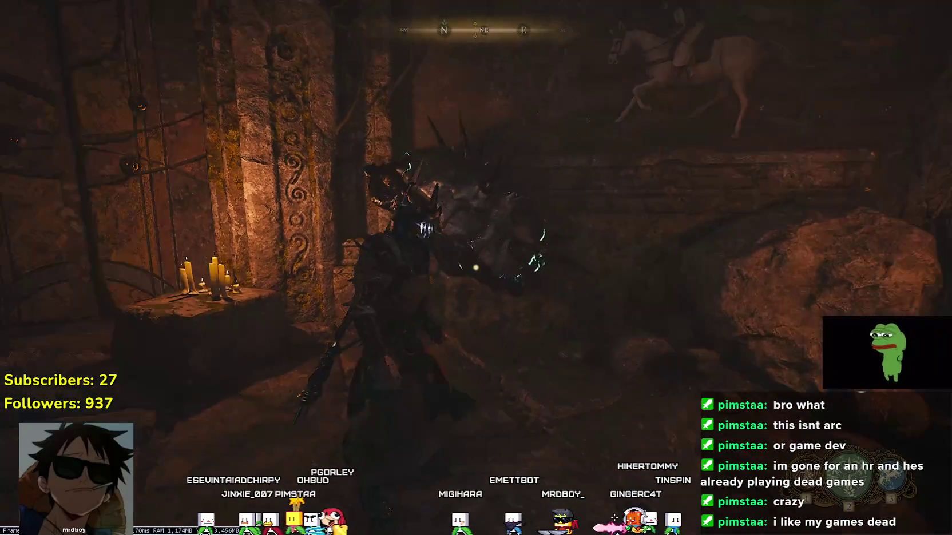
{"action": "key", "text": "w"}
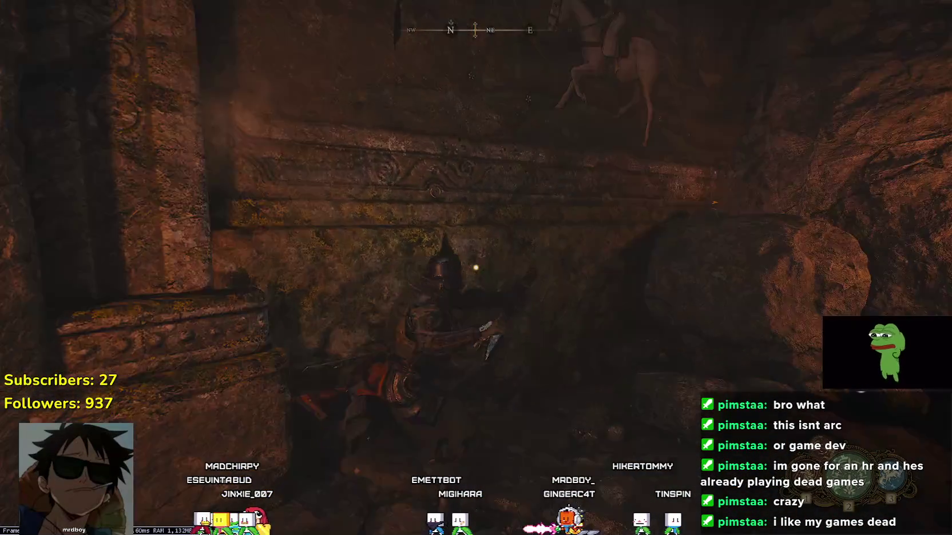
{"action": "key", "text": "w"}
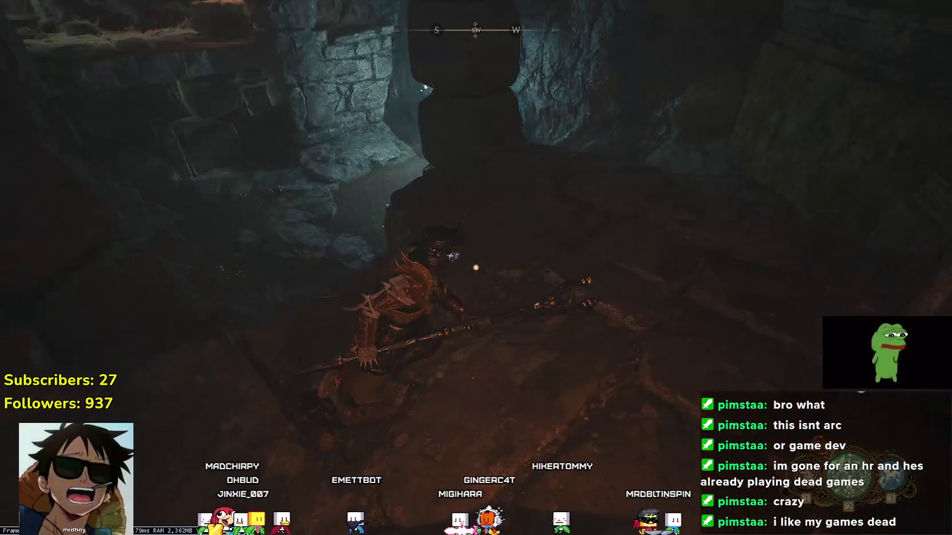
{"action": "key", "text": "w"}
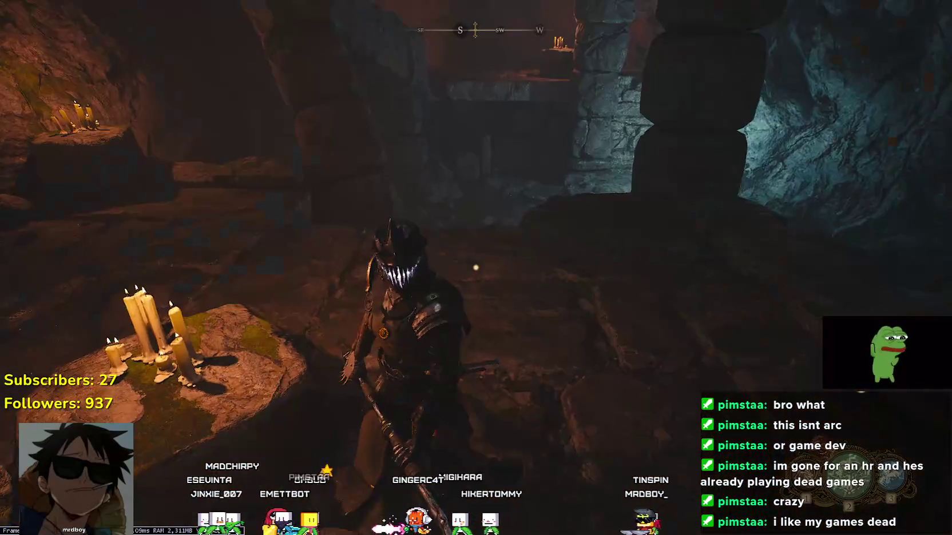
{"action": "key", "text": "w"}
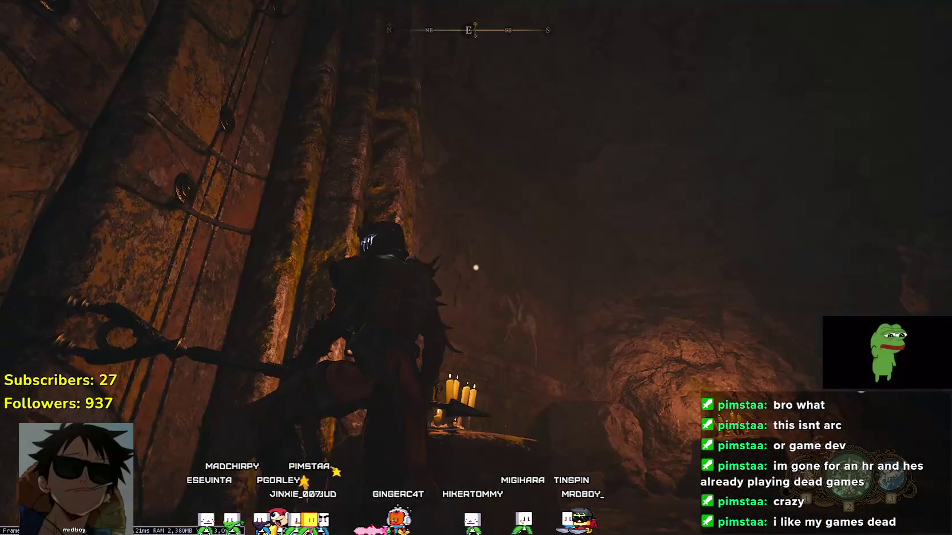
{"action": "key", "text": "w"}
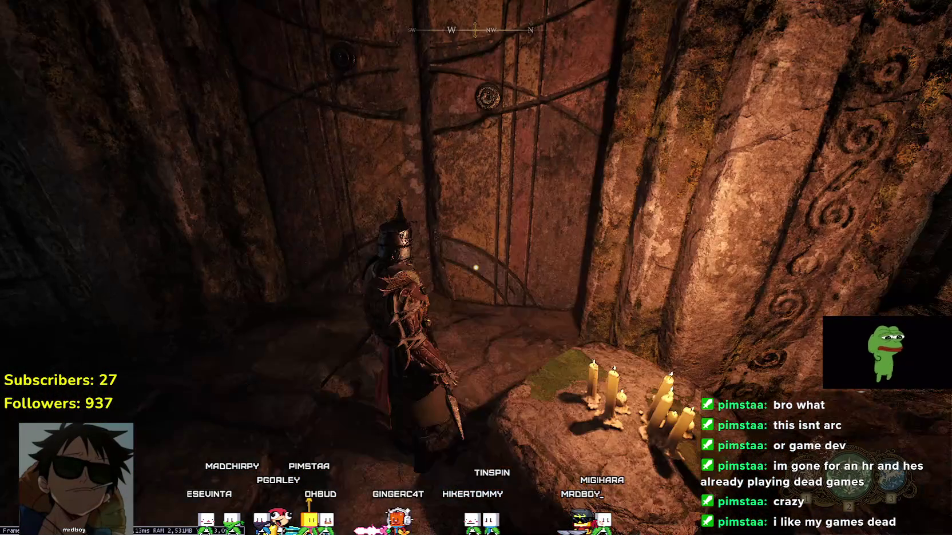
{"action": "key", "text": "e"}
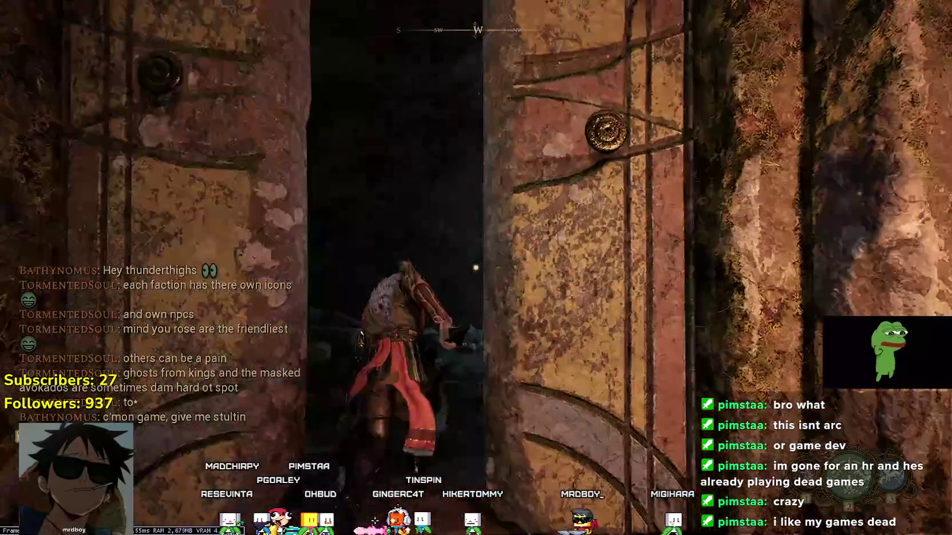
Climb the staircase and wooden ladder out into the sunlit forest, then view the Midrath map.
{"action": "key", "text": "w"}
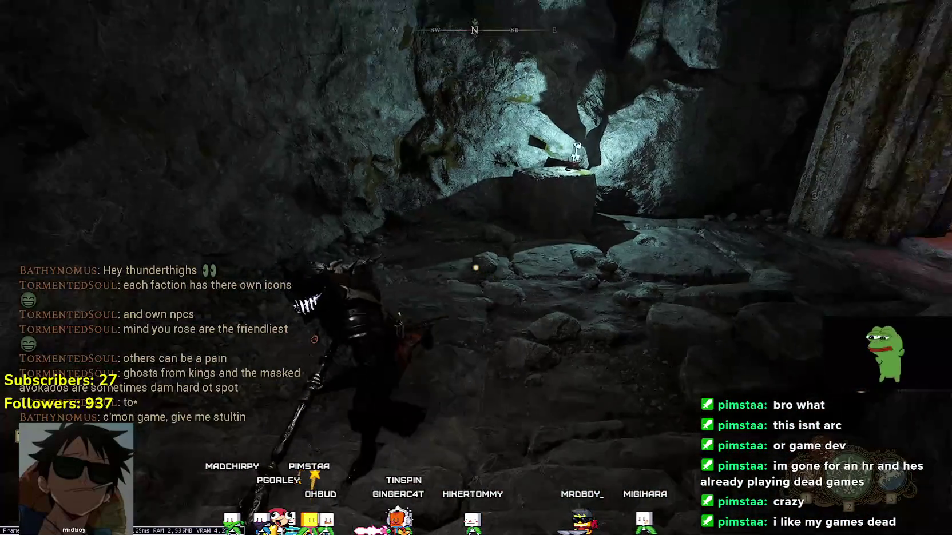
{"action": "key", "text": "w"}
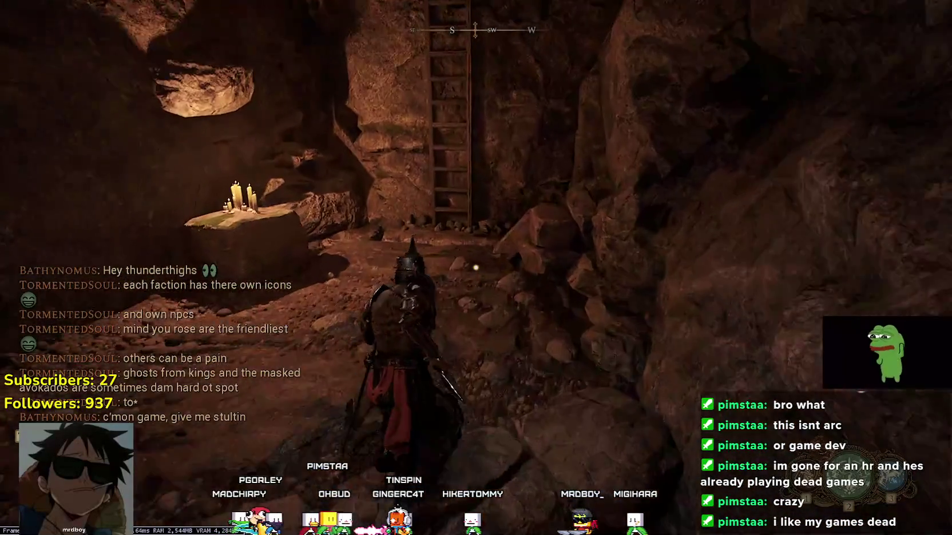
{"action": "key", "text": "w"}
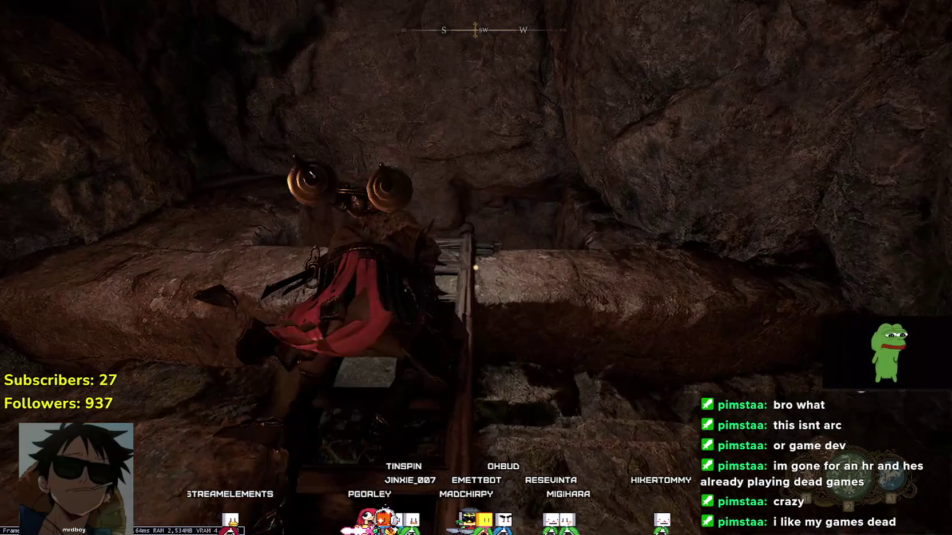
{"action": "key", "text": "w"}
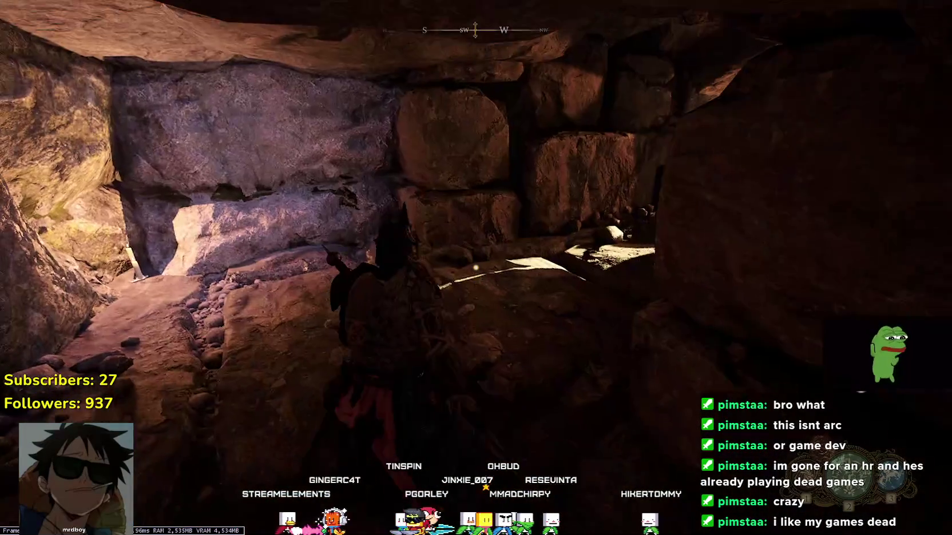
{"action": "key", "text": "w"}
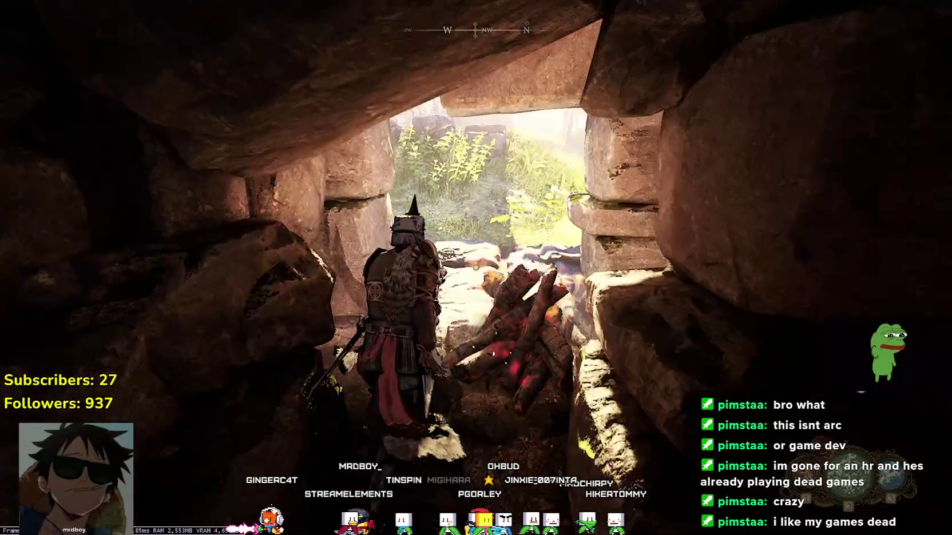
{"action": "key", "text": "w"}
{"action": "key", "text": "w"}
{"action": "key", "text": "m"}
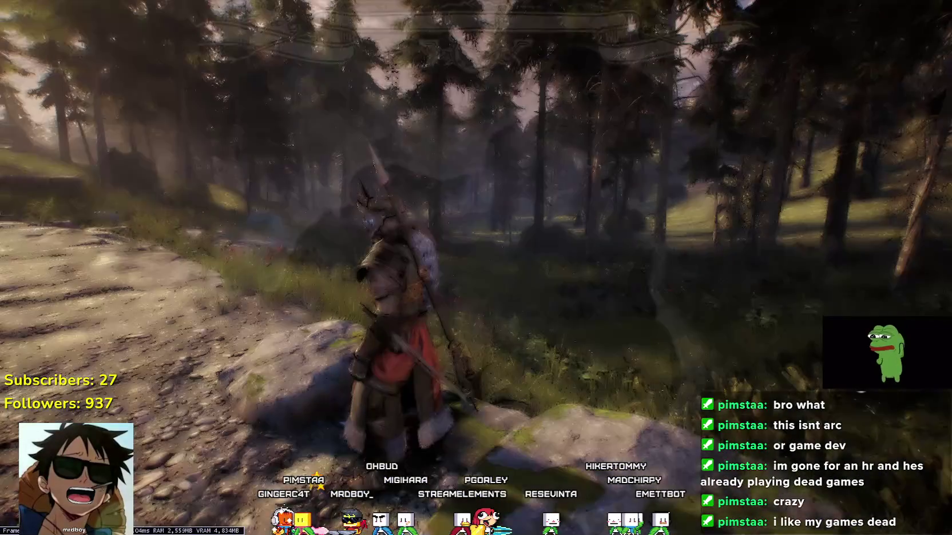
Leave the map and run through the grass and along the forest path toward the large stone doors.
{"action": "key", "text": "w"}
{"action": "key", "text": "w"}
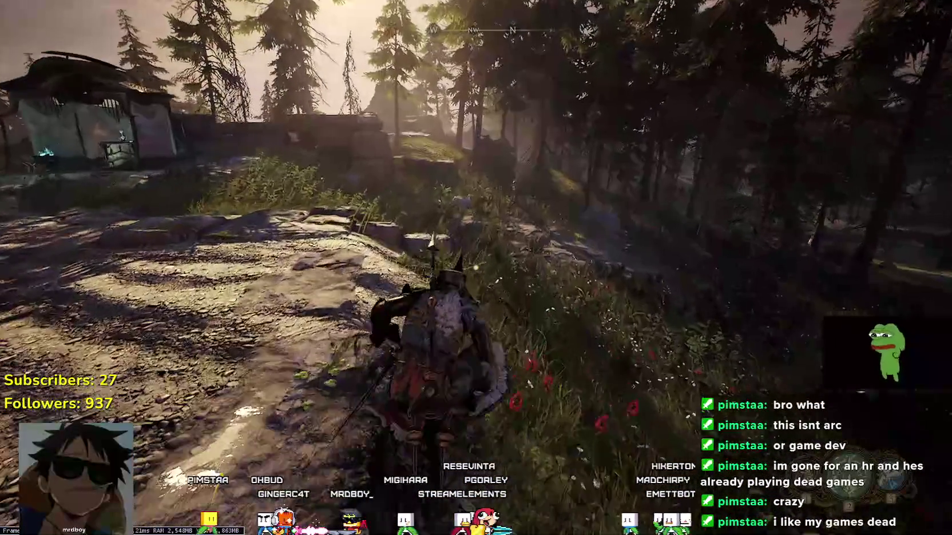
{"action": "key", "text": "w"}
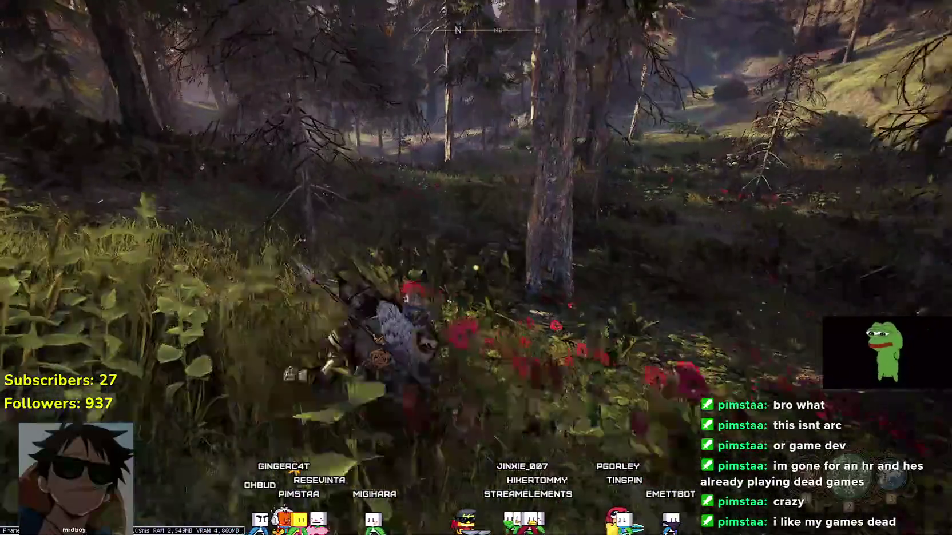
{"action": "key", "text": "w"}
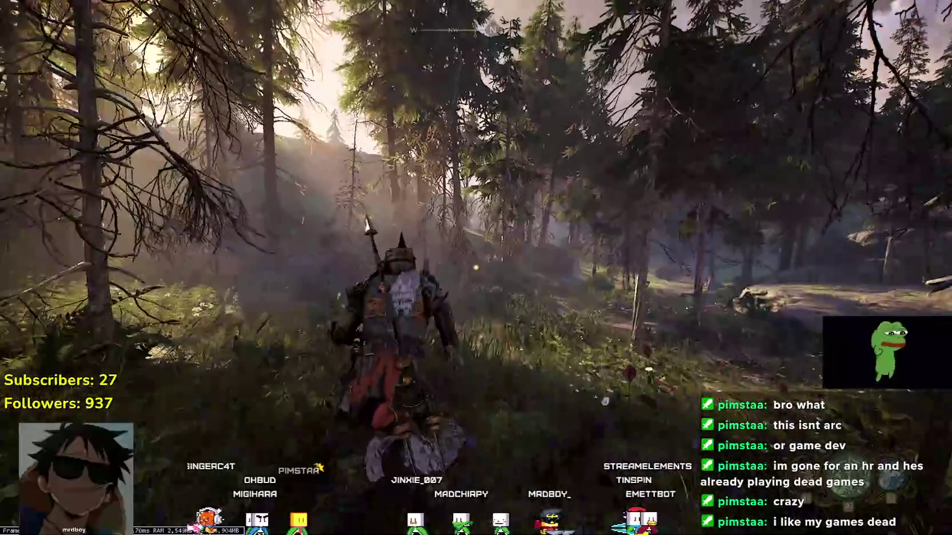
{"action": "key", "text": "w"}
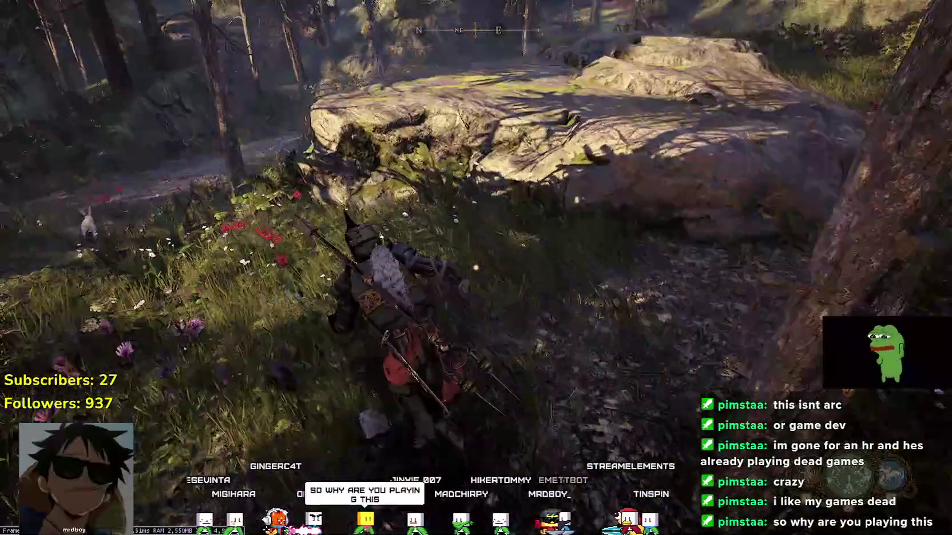
{"action": "key", "text": "w"}
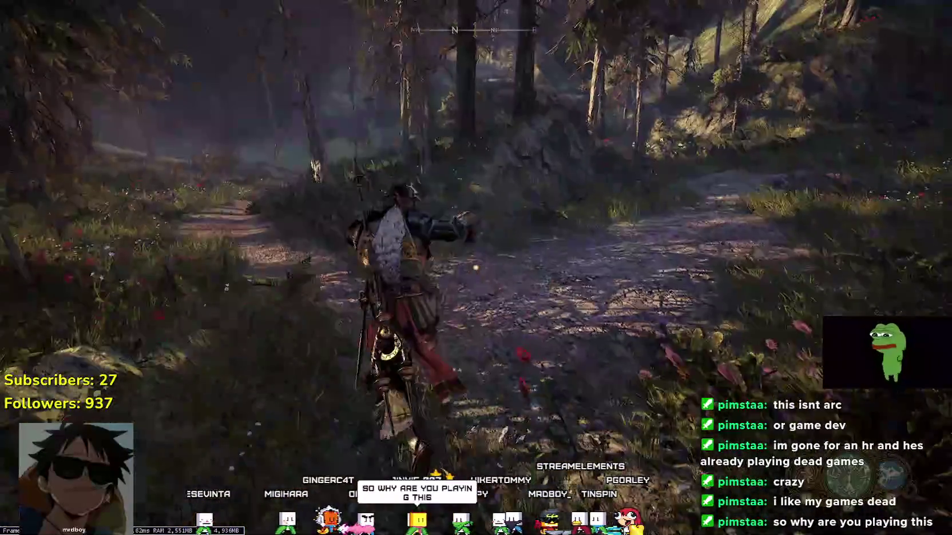
{"action": "key", "text": "w"}
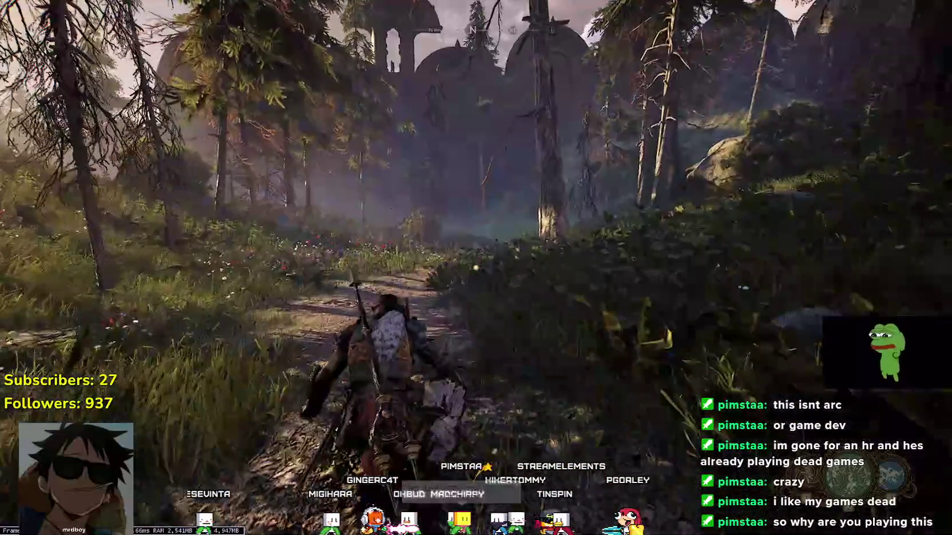
{"action": "key", "text": "w"}
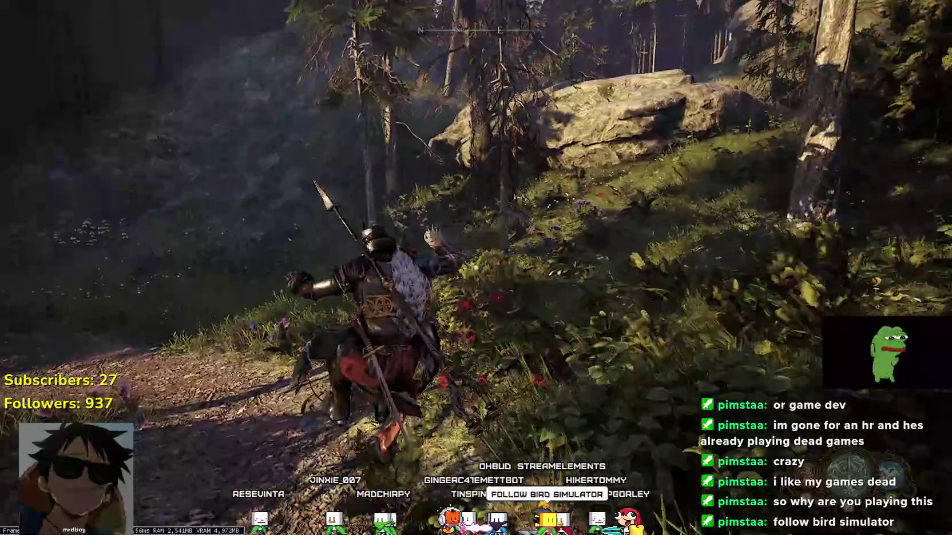
{"action": "key", "text": "w"}
{"action": "key", "text": "w"}
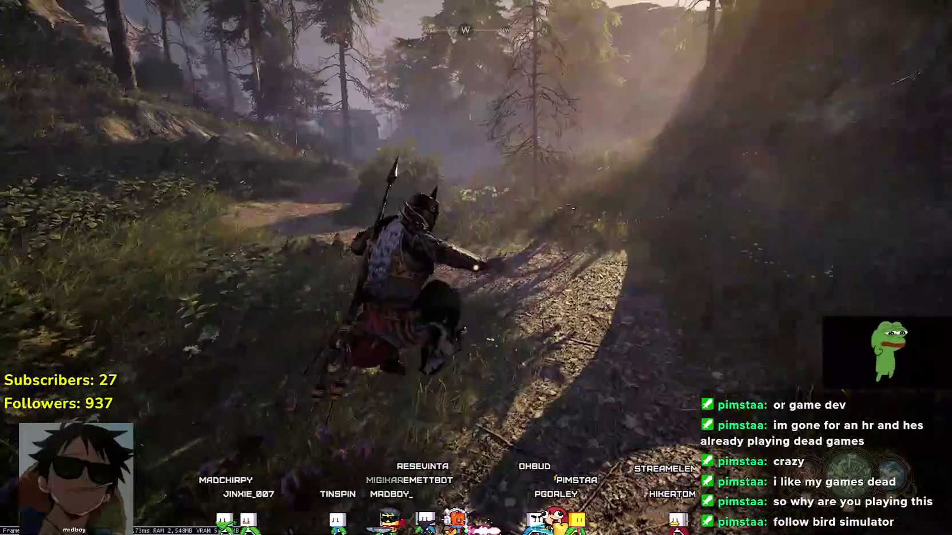
{"action": "key", "text": "w"}
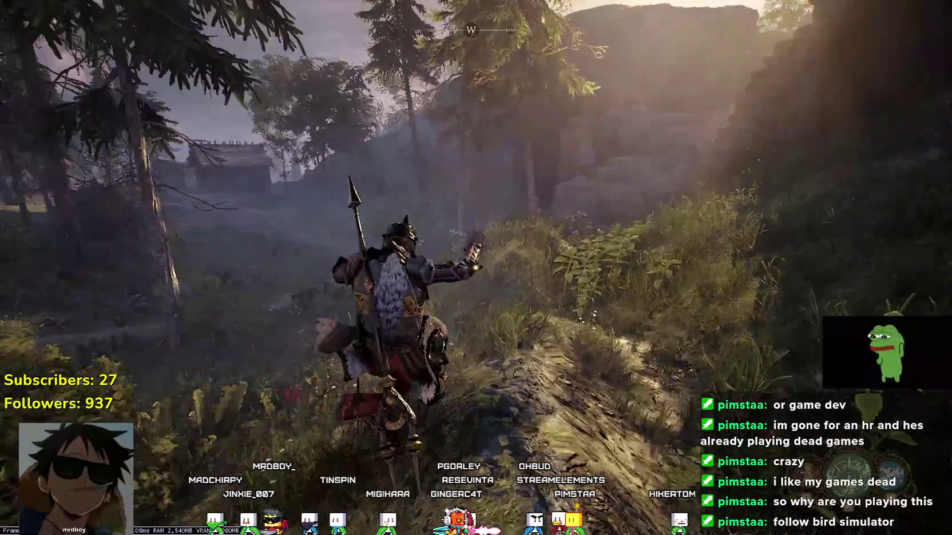
Vault the rock, follow the dirt gully and sunlit meadow, then cross the hilltop into the grove.
{"action": "key", "text": "w"}
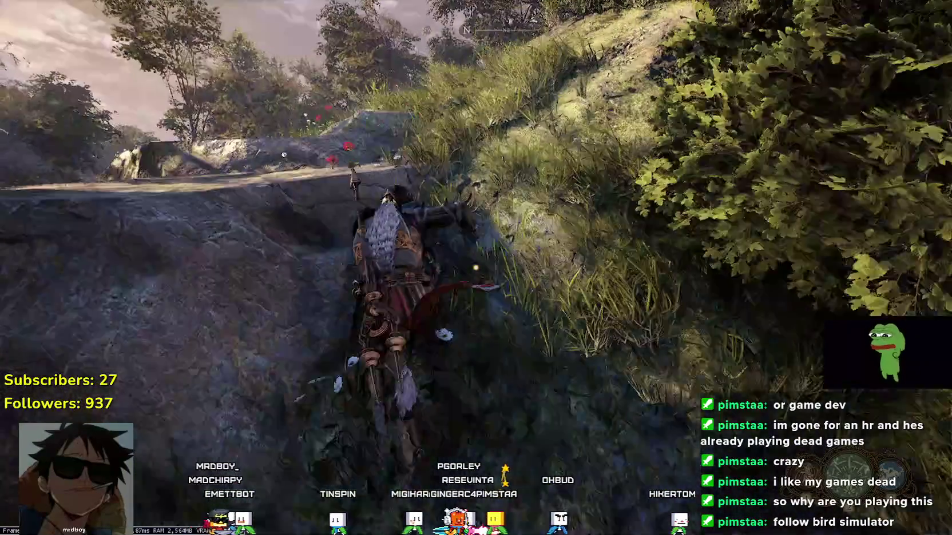
{"action": "key", "text": "w"}
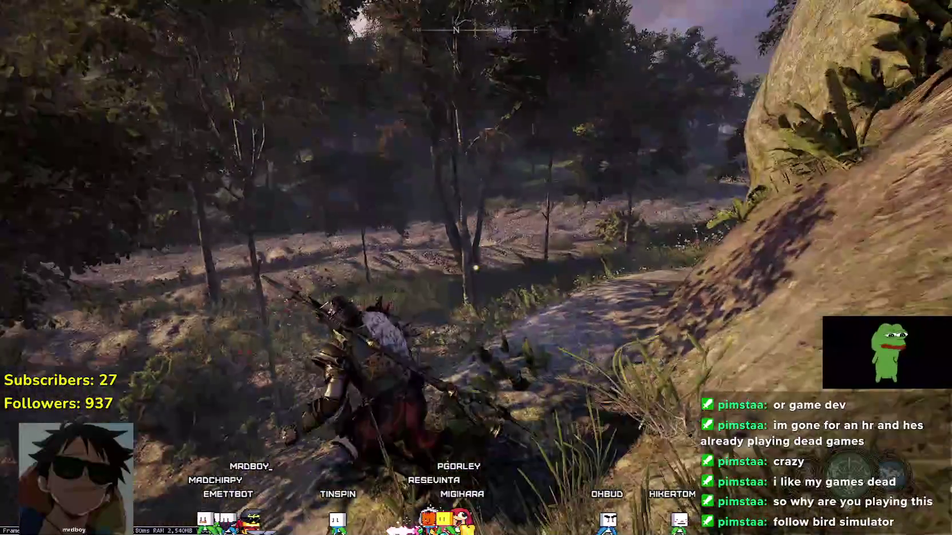
{"action": "key", "text": "w"}
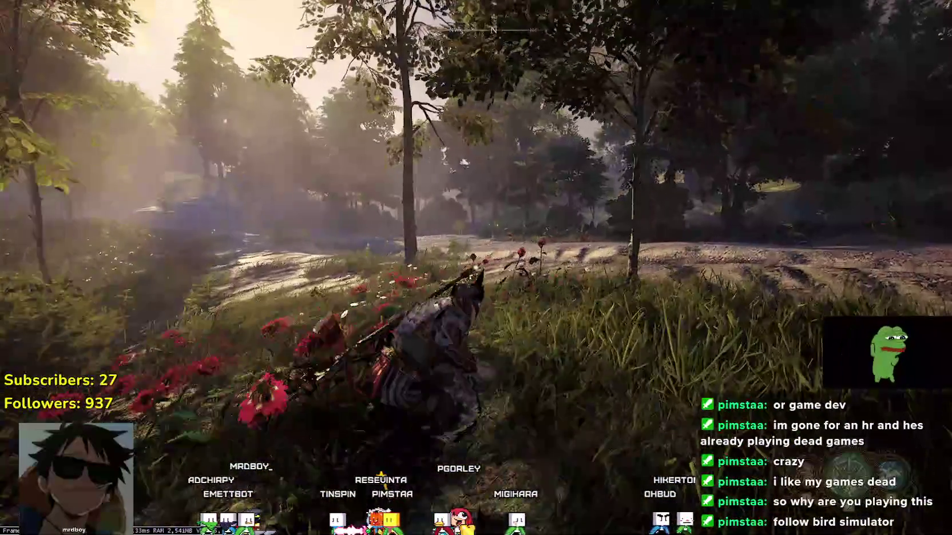
{"action": "key", "text": "w"}
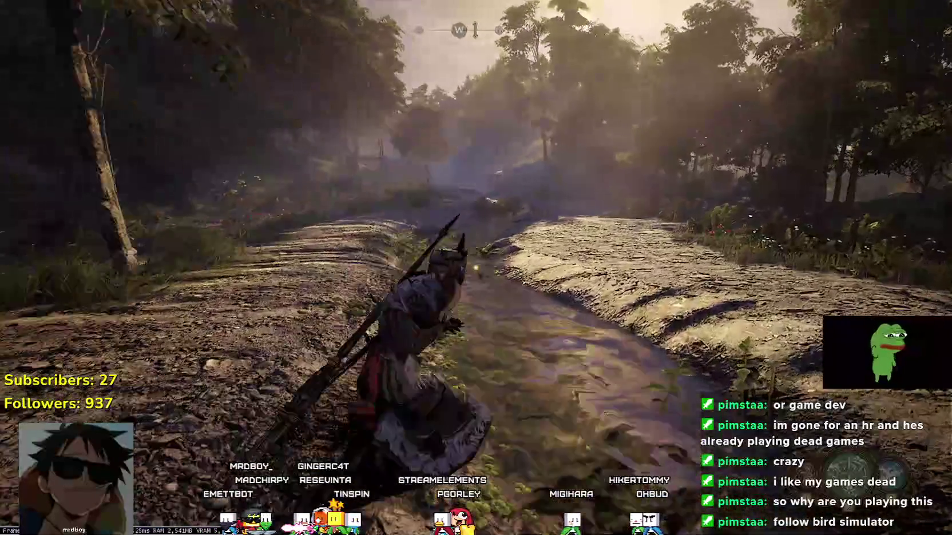
{"action": "key", "text": "w"}
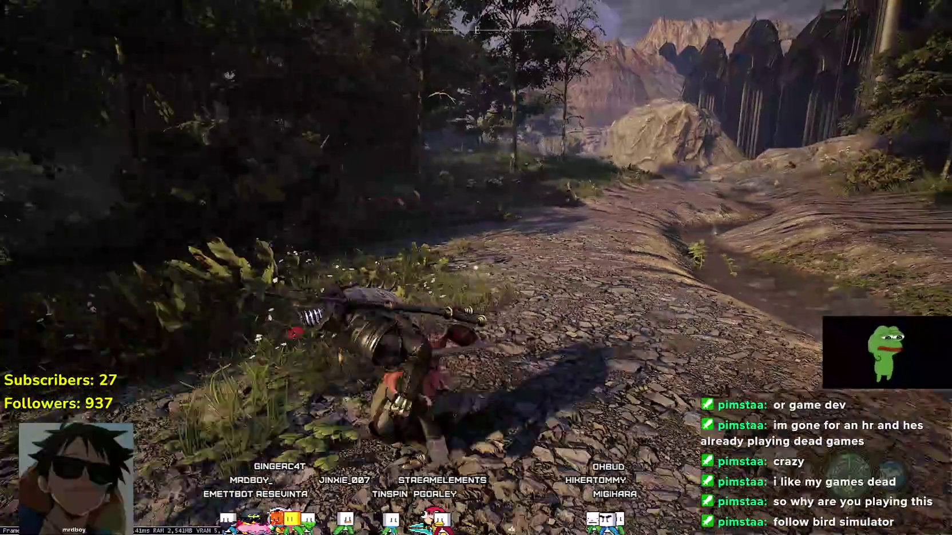
{"action": "key", "text": "w"}
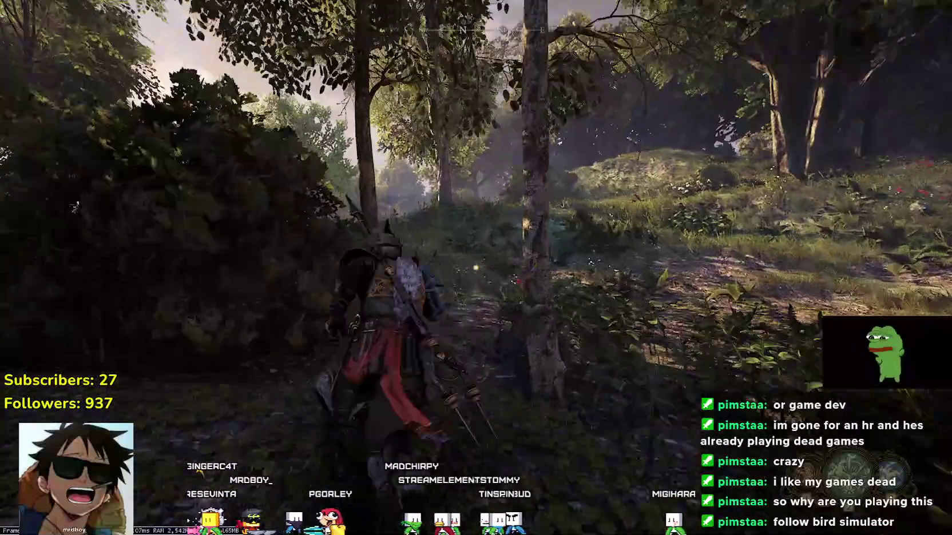
{"action": "key", "text": "w"}
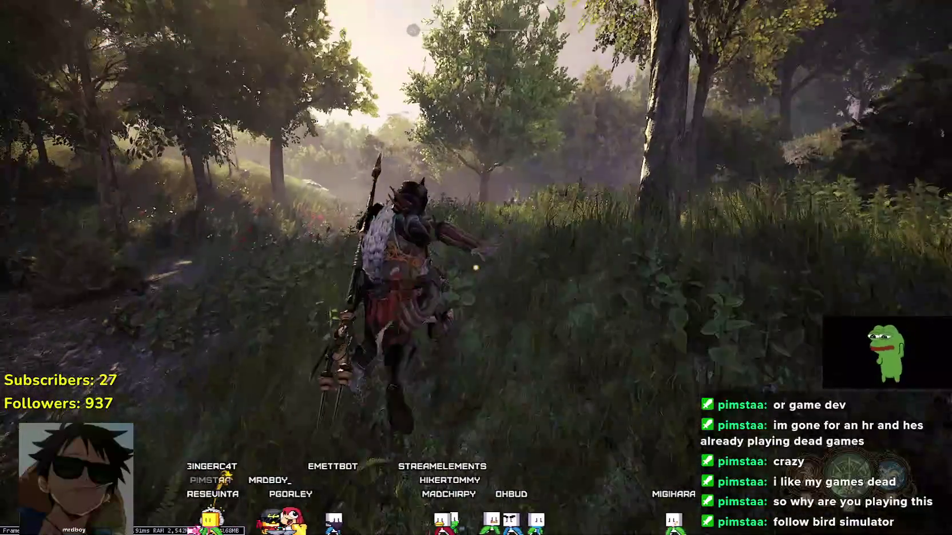
{"action": "key", "text": "w"}
{"action": "key", "text": "w"}
{"action": "key", "text": "w"}
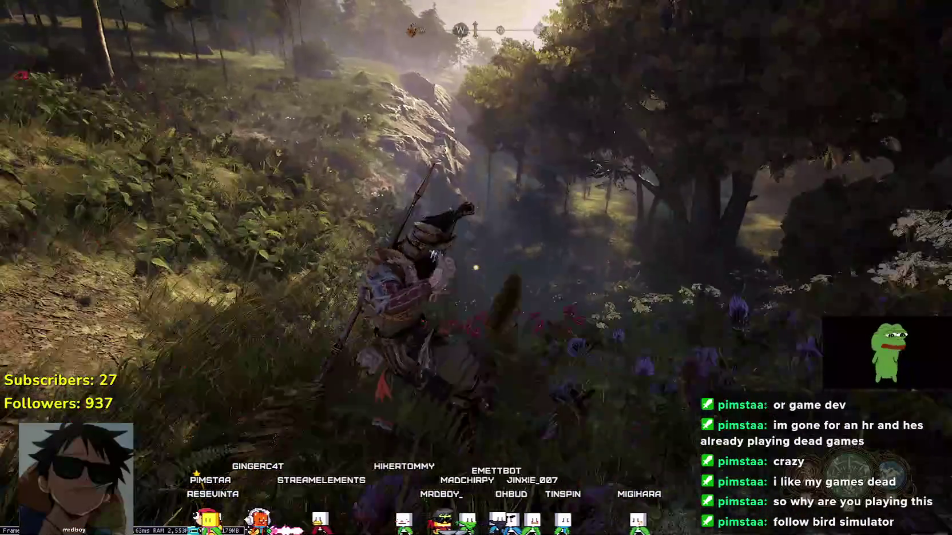
{"action": "key", "text": "w"}
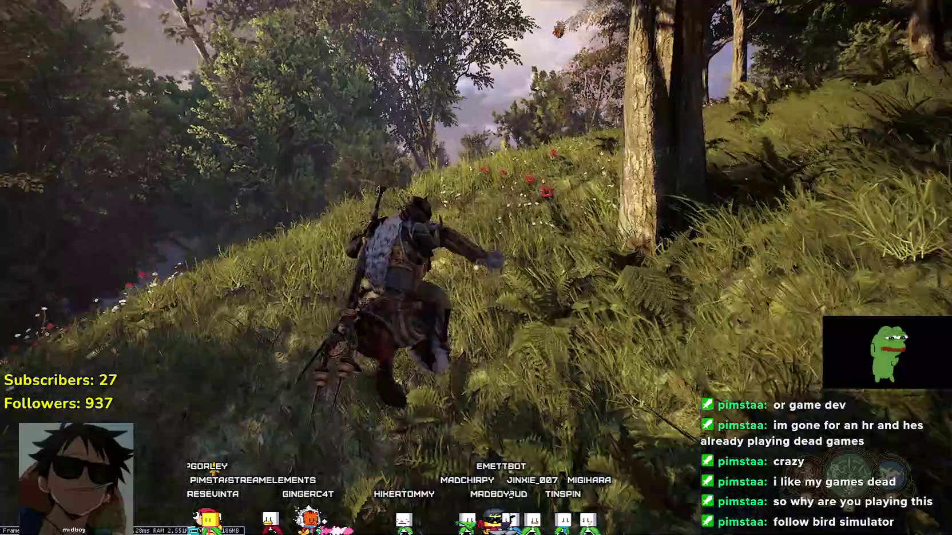
{"action": "key", "text": "w"}
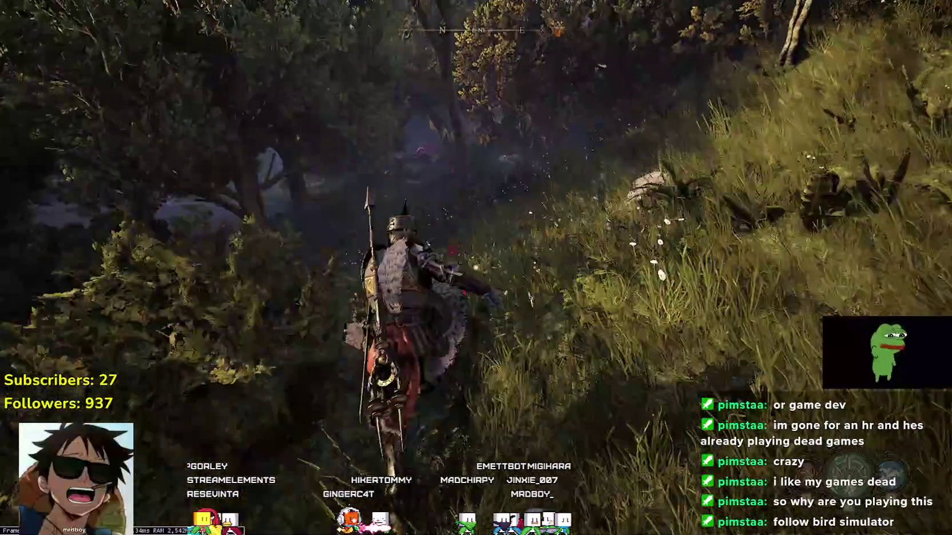
{"action": "key", "text": "w"}
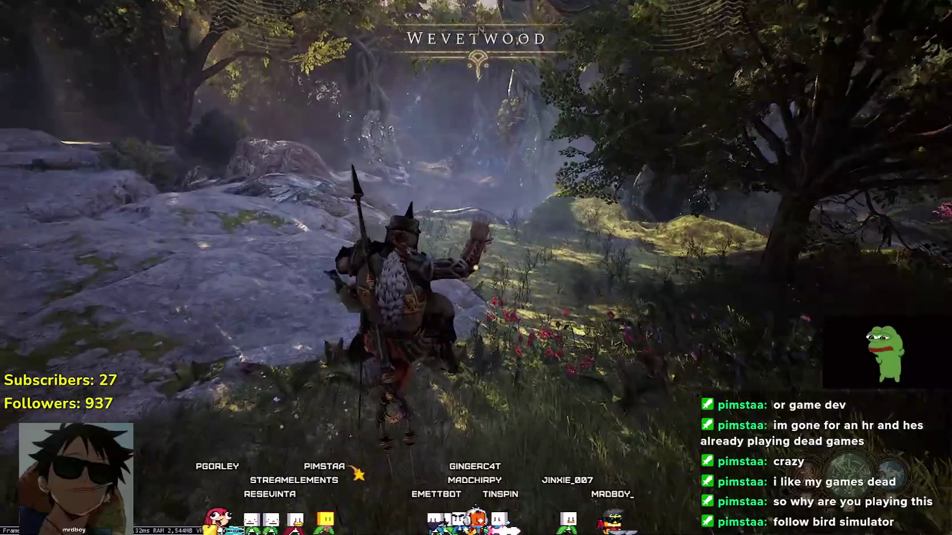
Dodge through Wevetwood's dark grove and hit the armored creature for 12 damage.
{"action": "key", "text": "w"}
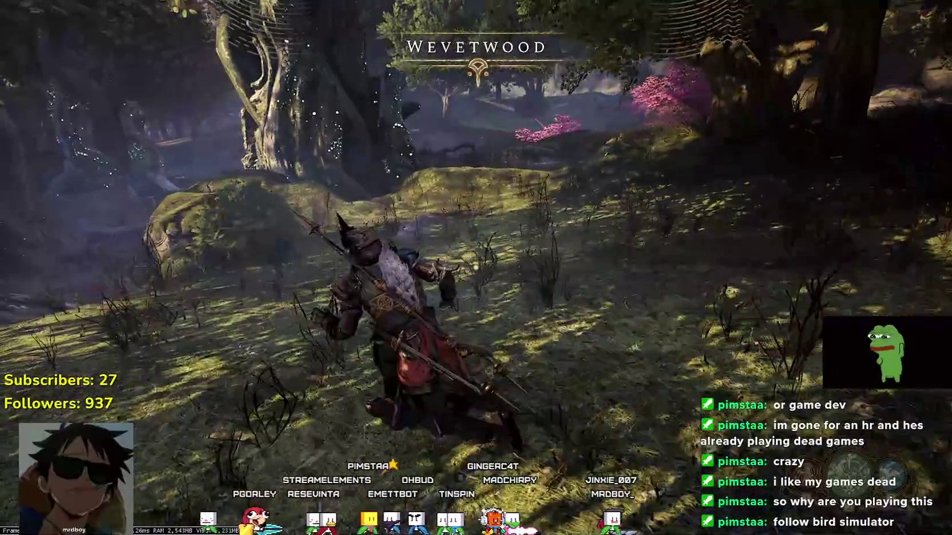
{"action": "key", "text": "w"}
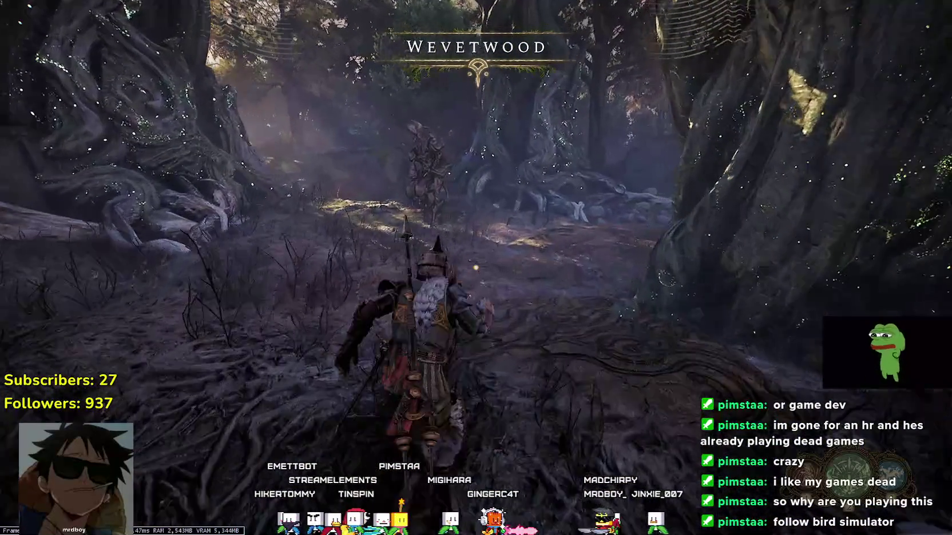
{"action": "key", "text": "w"}
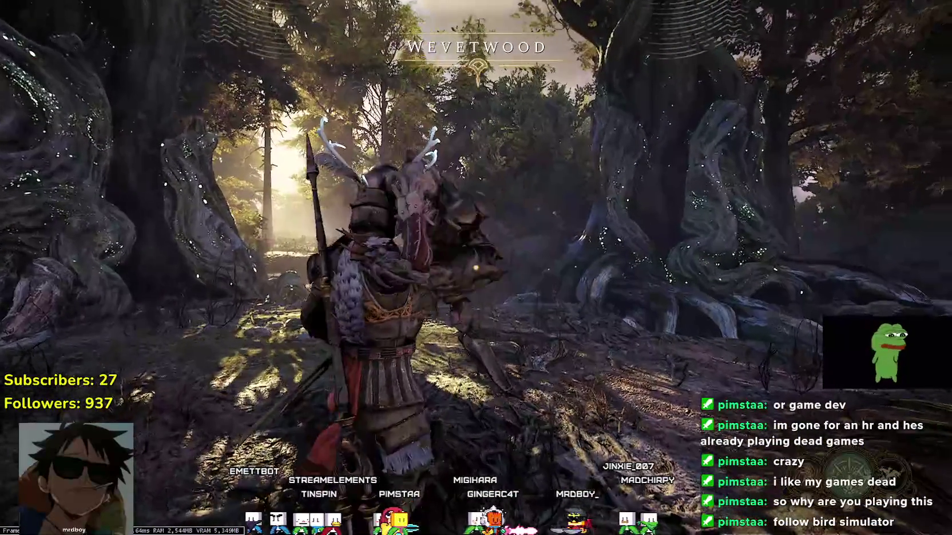
{"action": "key", "text": "w"}
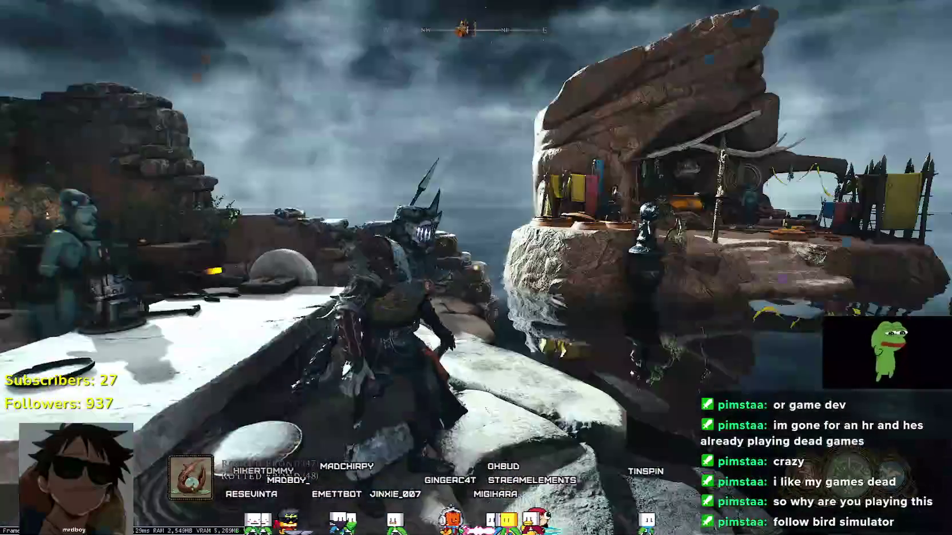
Talk to the Tuvalkane blacksmith to show the Fragments list, including Blitzel and Grinn.
{"action": "key", "text": "e"}
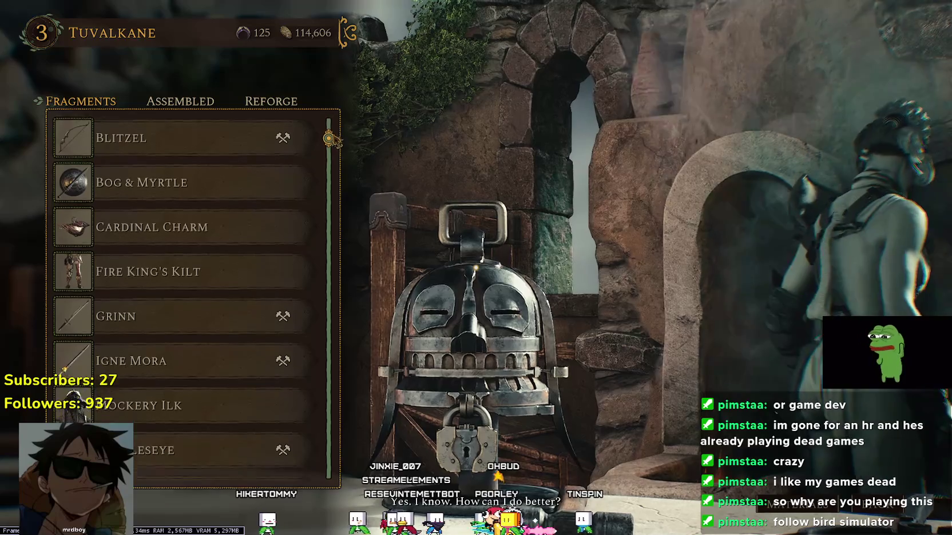
Scroll down the Fragments list and select Marrow's Bane to show its 1/3 fragment details.
{"action": "scroll", "coordinate": [347, 210], "scroll_direction": "down", "scroll_amount": 8}
{"action": "scroll", "coordinate": [347, 209], "scroll_direction": "down", "scroll_amount": 10}
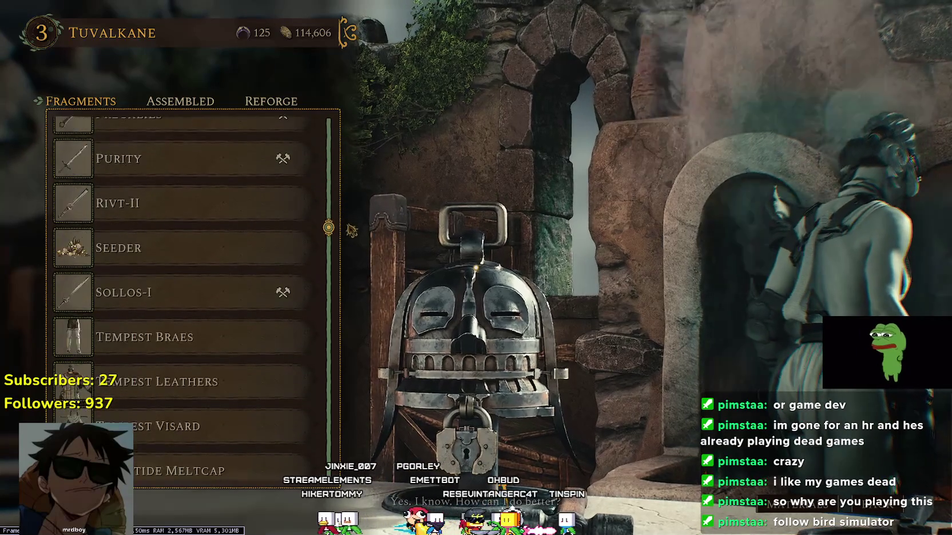
{"action": "left_click_drag", "start_coordinate": [367, 310], "coordinate": [404, 483]}
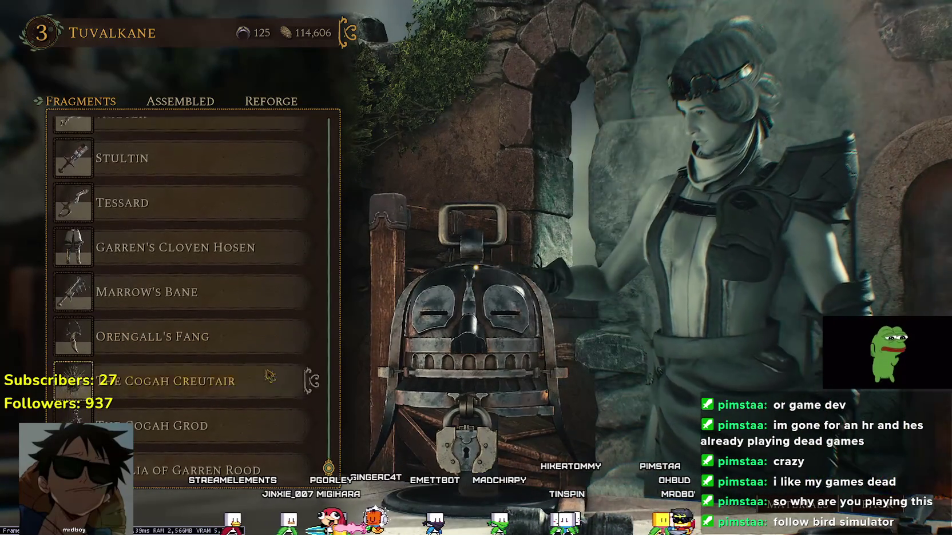
{"action": "left_click", "coordinate": [312, 293]}
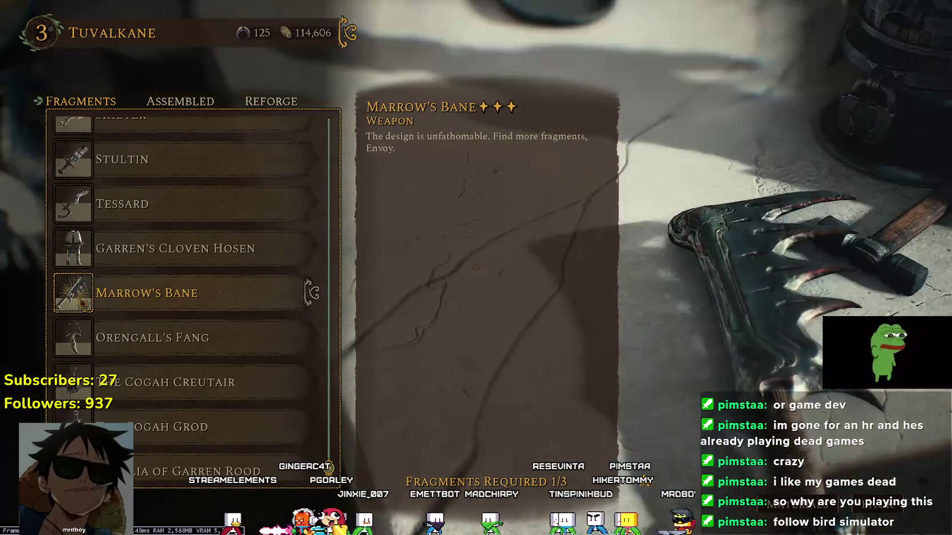